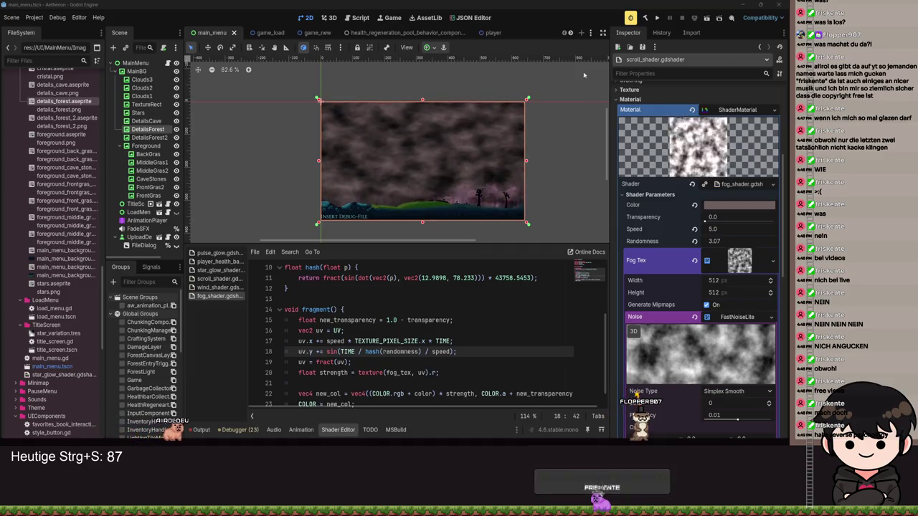
- Frame the menu scene and wrap line 18's hash call in fract, saving to clear the error
scroll(480, 144, "down", 1)
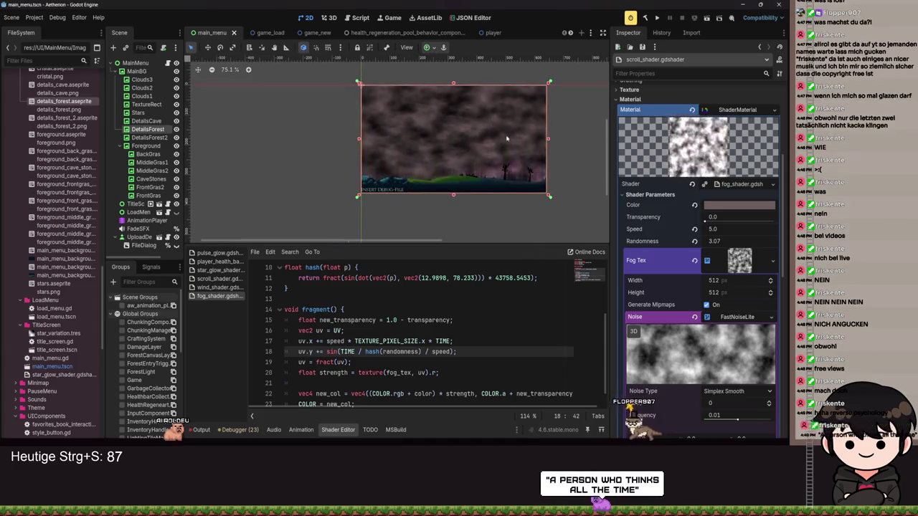
scroll(509, 158, "up", 1)
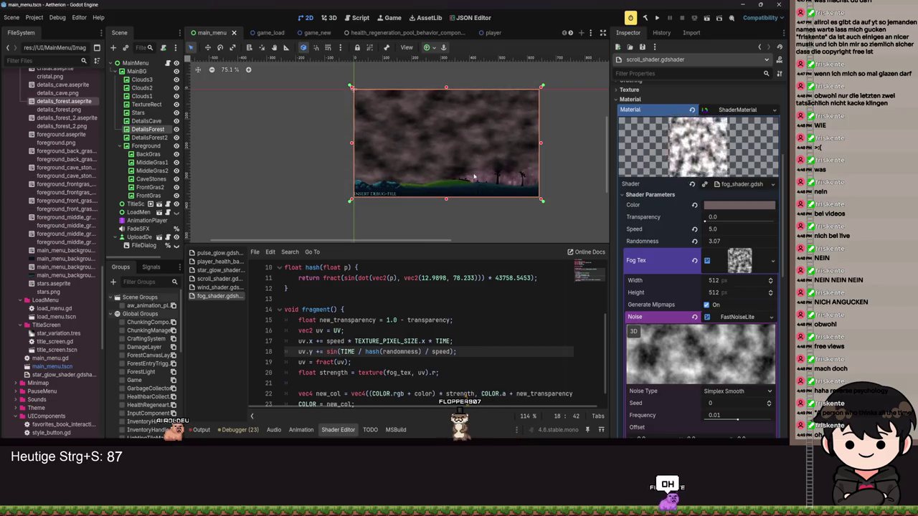
scroll(473, 176, "up", 9)
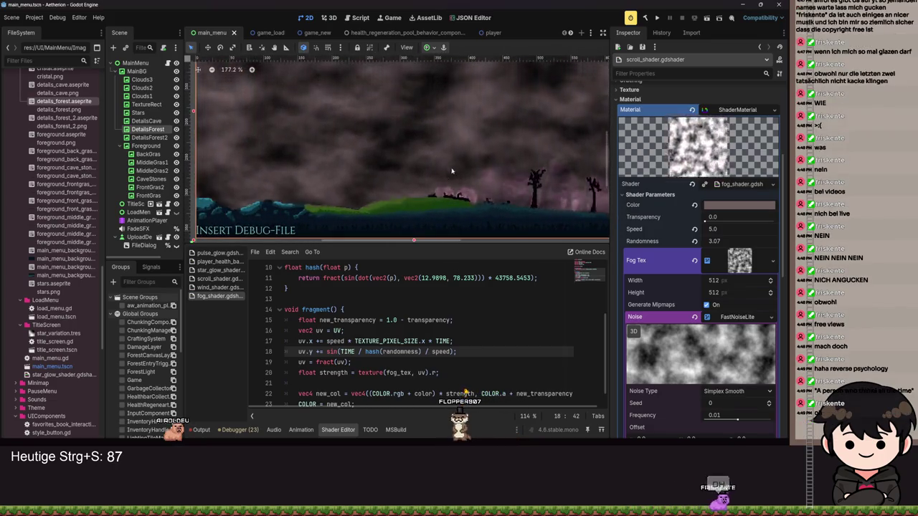
scroll(535, 111, "down", 7)
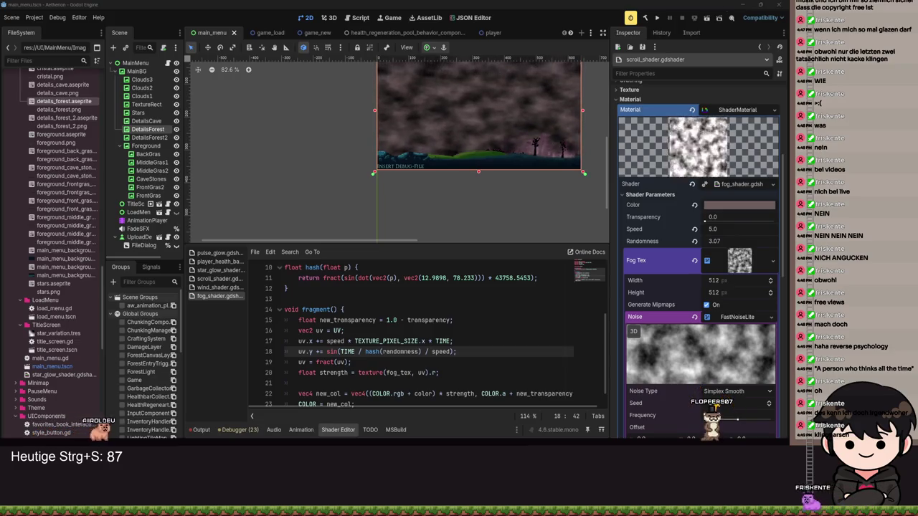
mouse_move(477, 131)
left_mouse_down()
mouse_move(446, 151)
mouse_move(476, 136)
left_mouse_up()
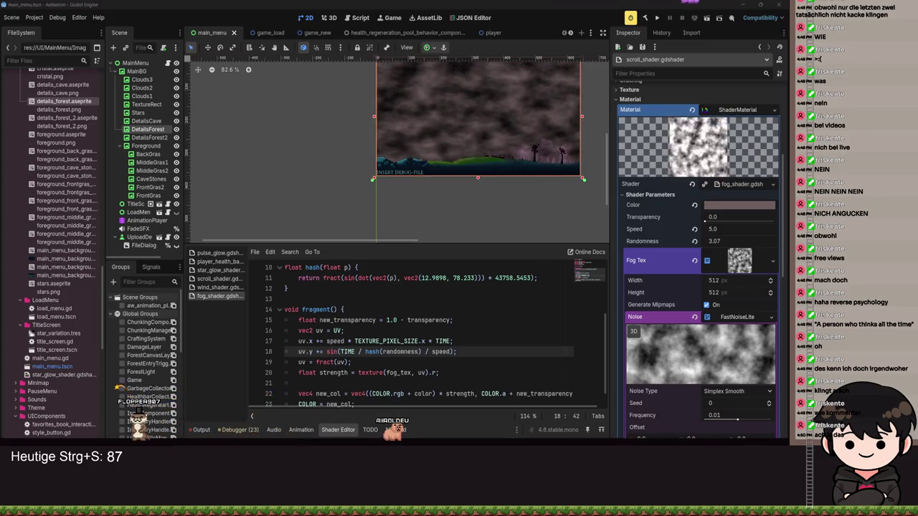
left_click_drag(437, 168, 352, 173)
scroll(430, 179, "up", 4)
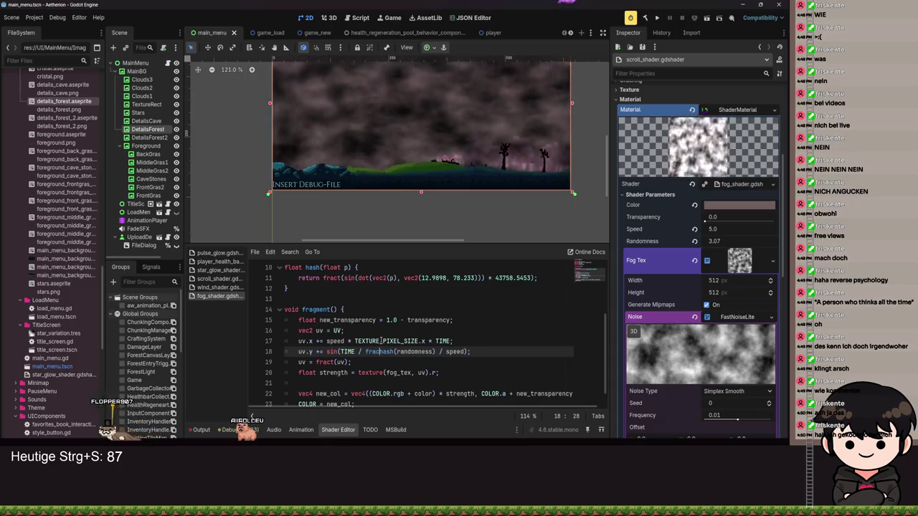
key("ctrl+Right")
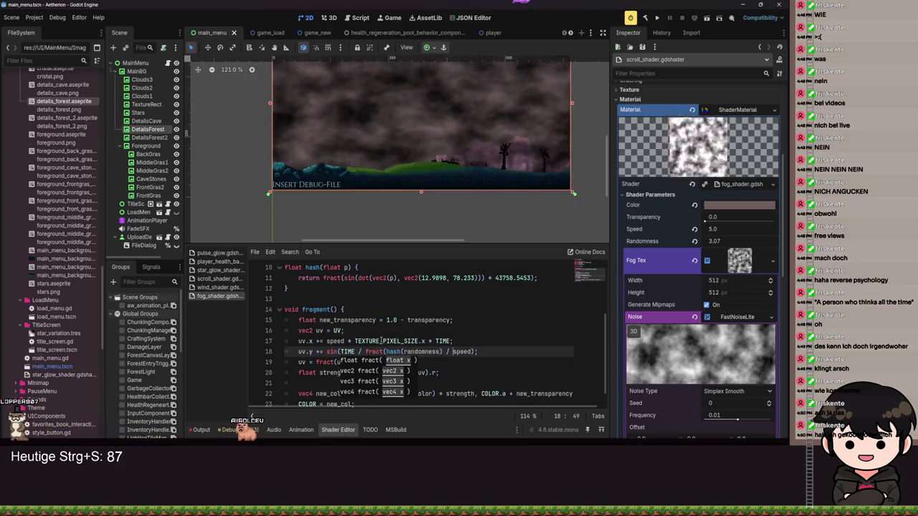
key("Left")
key("Left")
key("Left")
key("ctrl+s")
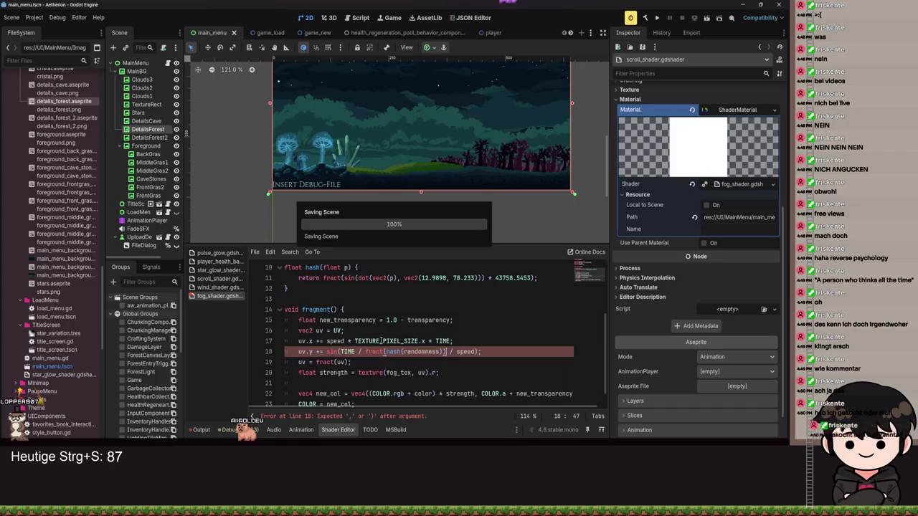
key("ctrl+s")
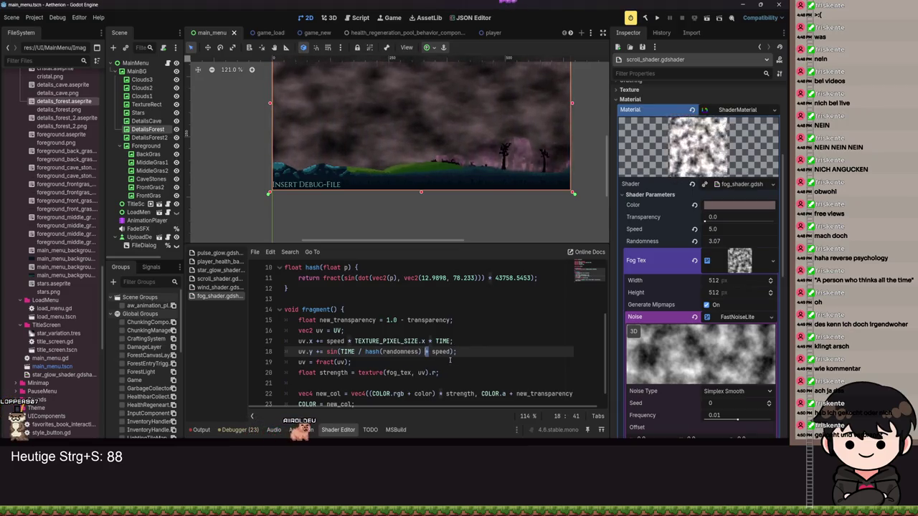
- Drop the speed divisor from line 18 and multiply the hash argument by speed, saving
key("BackSpace")
key("BackSpace")
key("BackSpace")
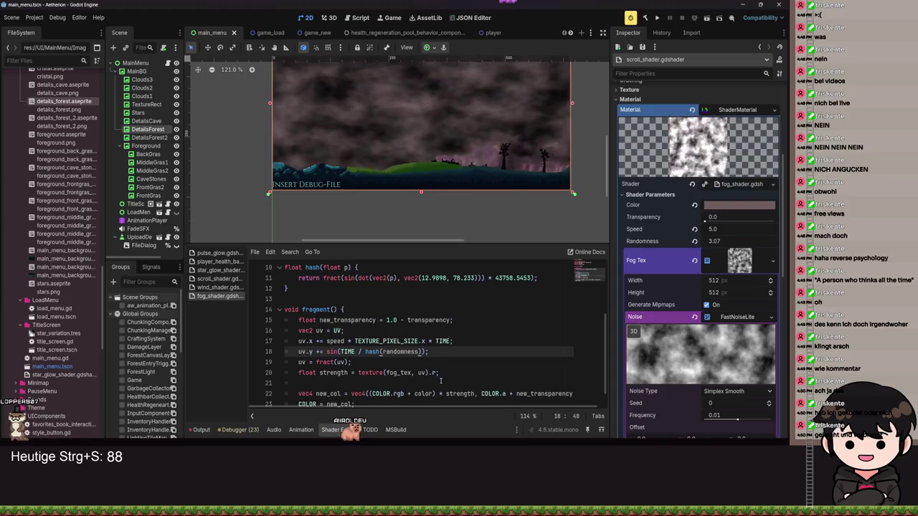
key("ctrl+s")
left_click(428, 352)
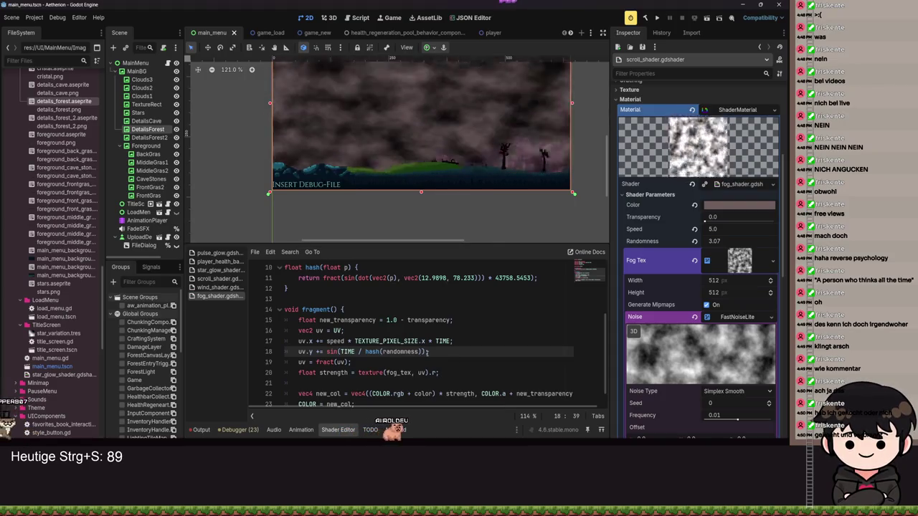
type("* spee")
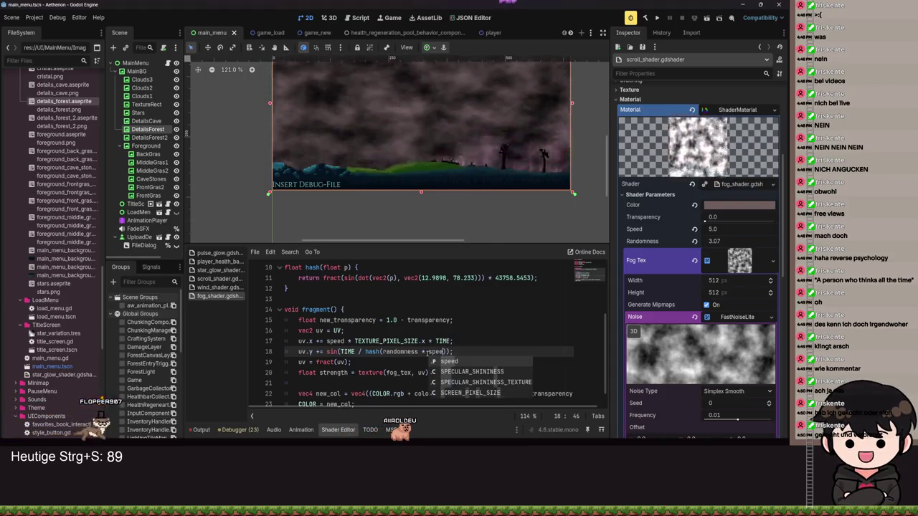
type("d")
key("ctrl+s")
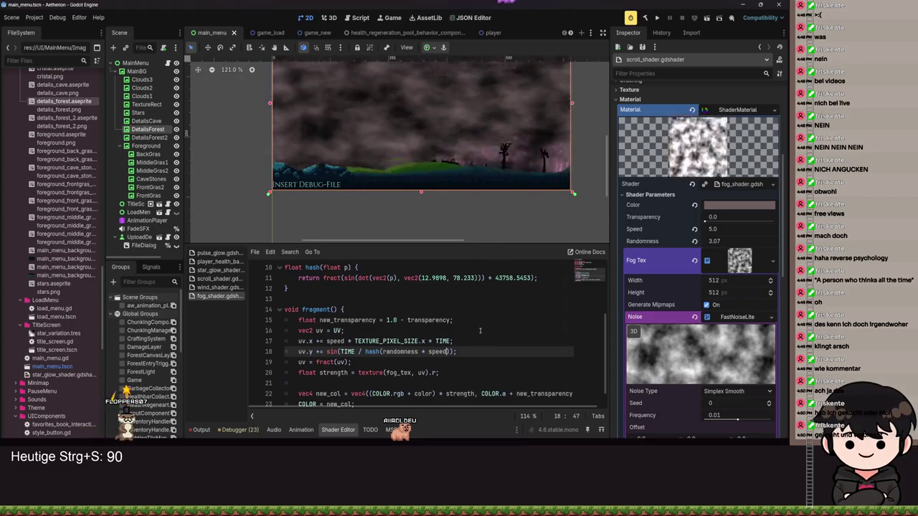
scroll(499, 180, "down", 5)
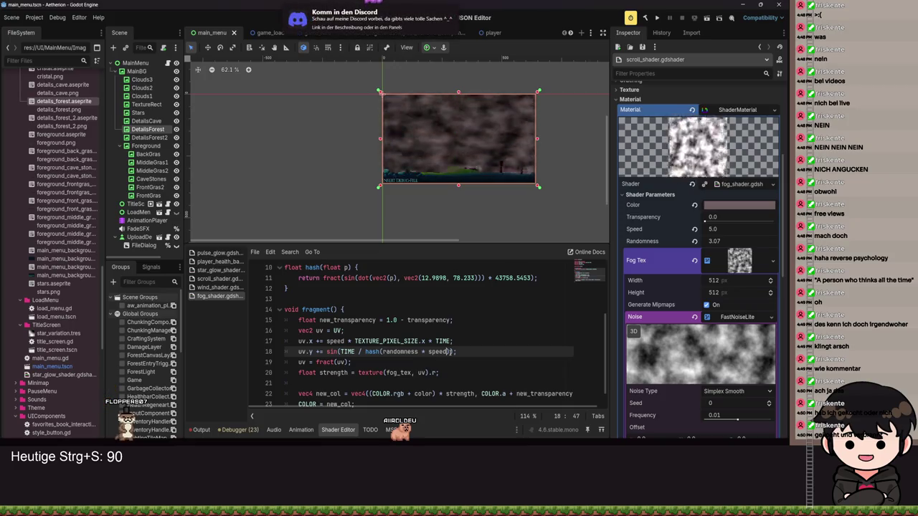
- Delete the hash expression so line 18 reads uv.y += sin(TIME); and save
left_click_drag(452, 351, 366, 351)
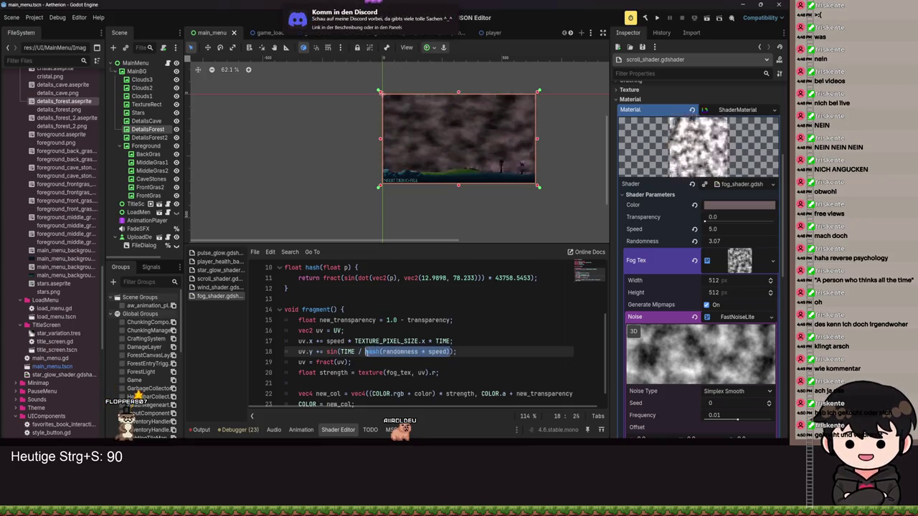
key("BackSpace")
key("BackSpace")
key("BackSpace")
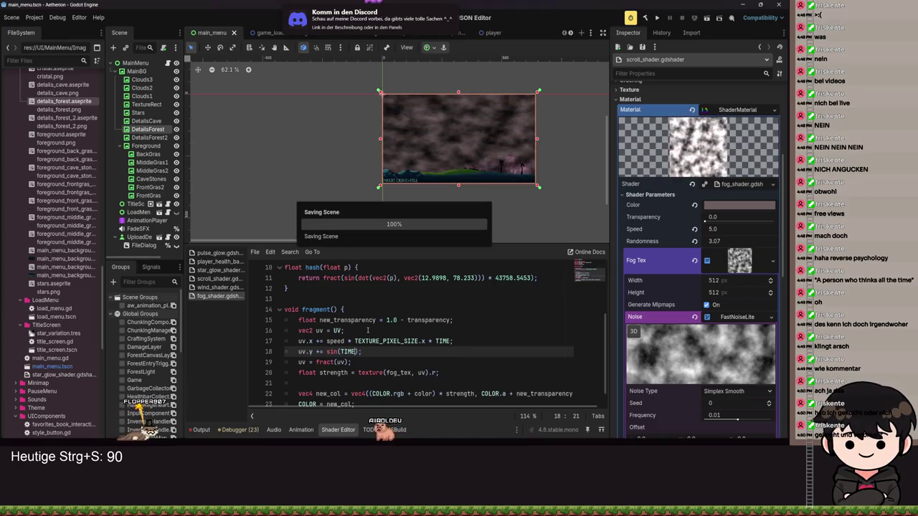
key("ctrl+s")
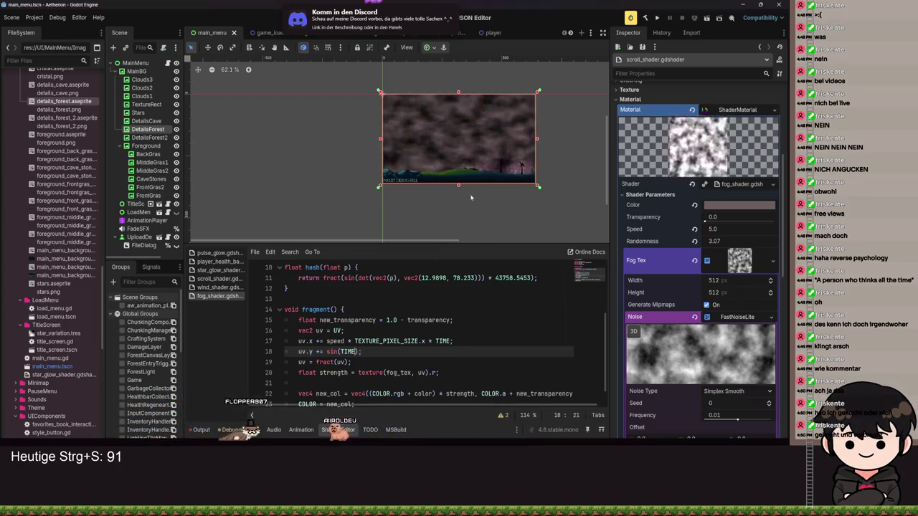
scroll(527, 203, "up", 2)
scroll(526, 202, "up", 1)
left_click_drag(431, 199, 452, 206)
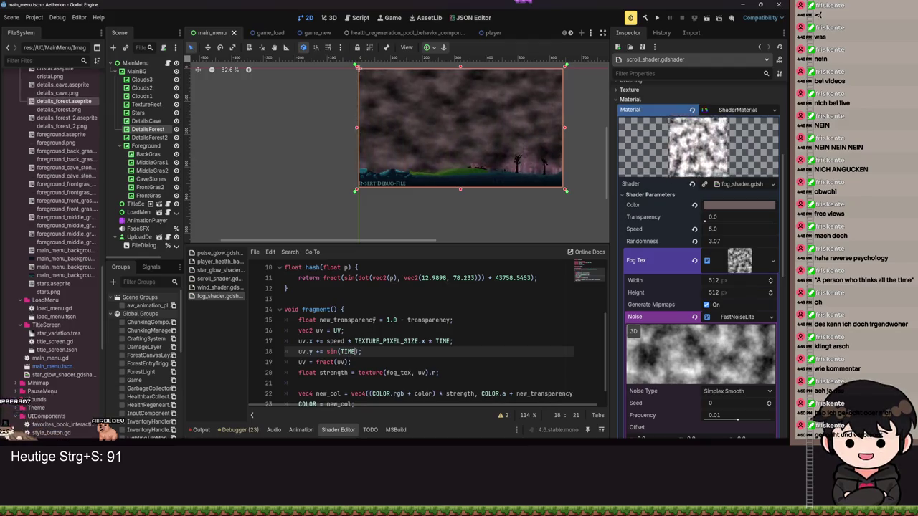
- Replace the 0.1 multiplier so line 18 reads uv.y += sin(TIME) / 5.0; and save
scroll(362, 344, "up", 4)
scroll(382, 335, "down", 4)
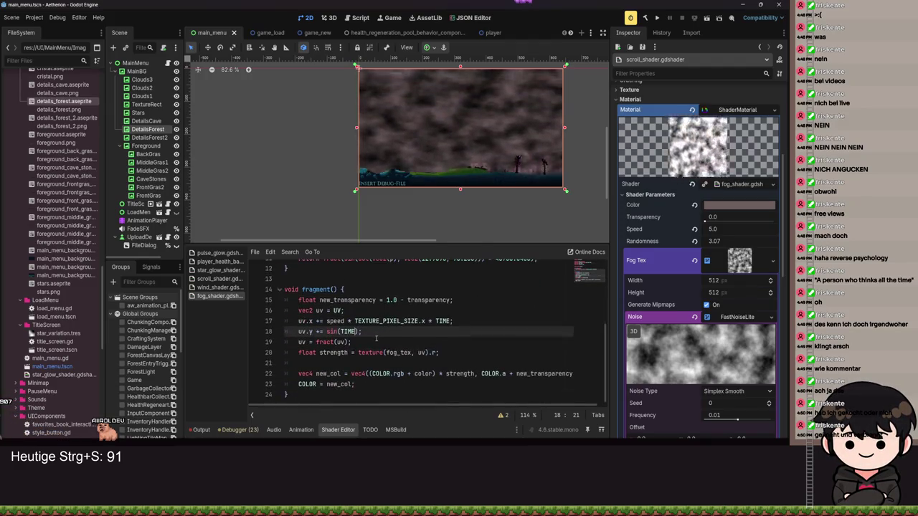
type(" * 0.1")
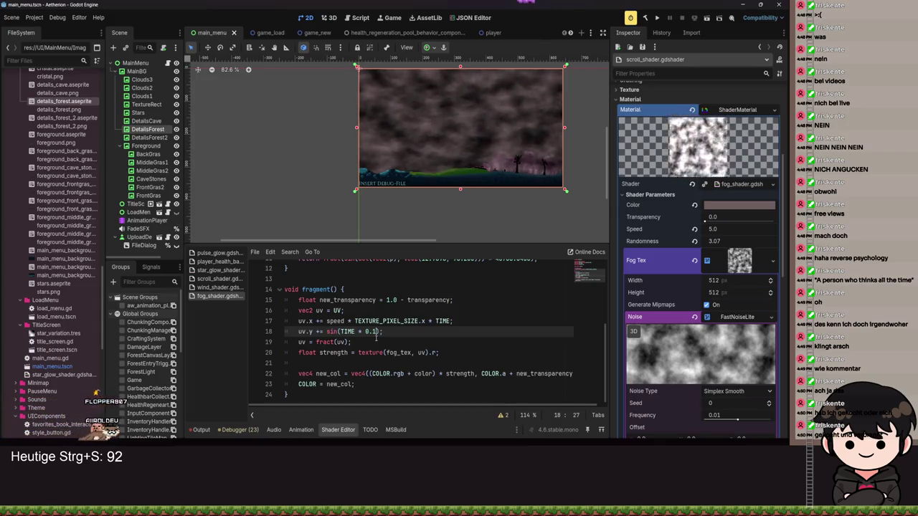
key("BackSpace")
key("BackSpace")
key("BackSpace")
key("BackSpace")
key("BackSpace")
type(") /")
key("ctrl+s")
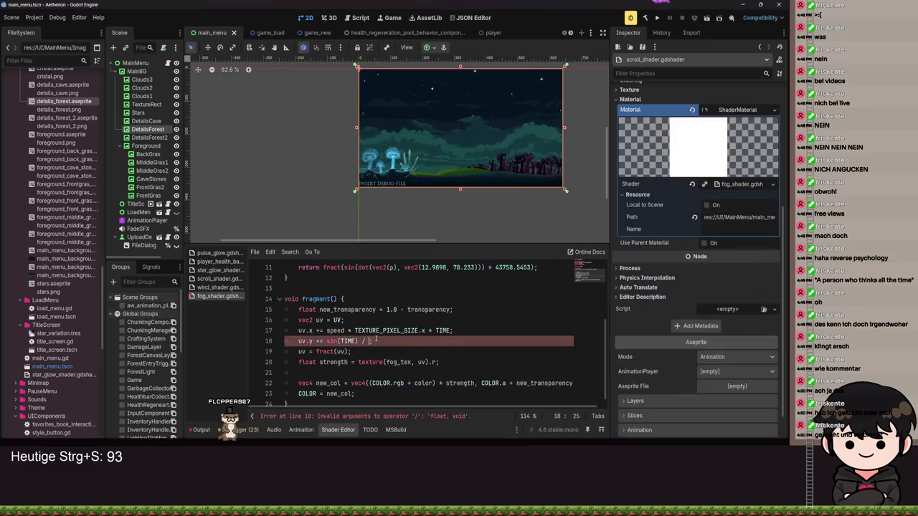
type(".0")
key("ctrl+s")
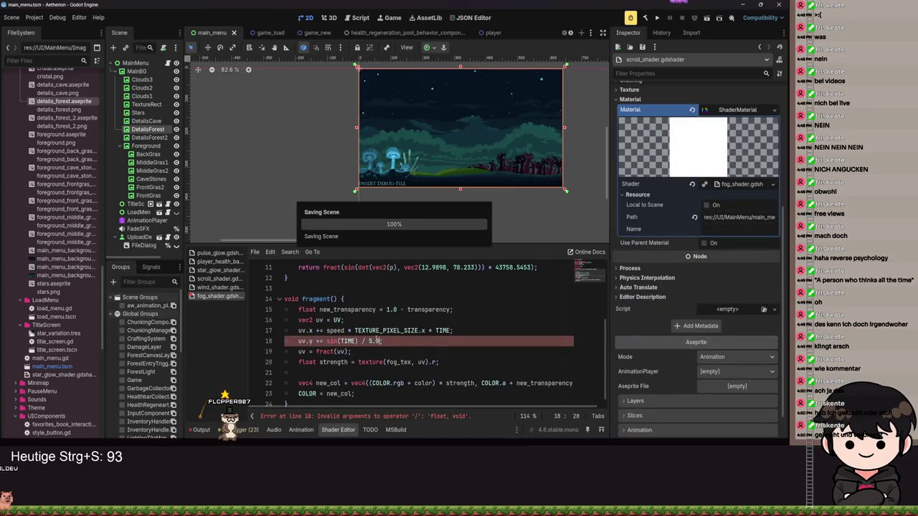
key("ctrl+s")
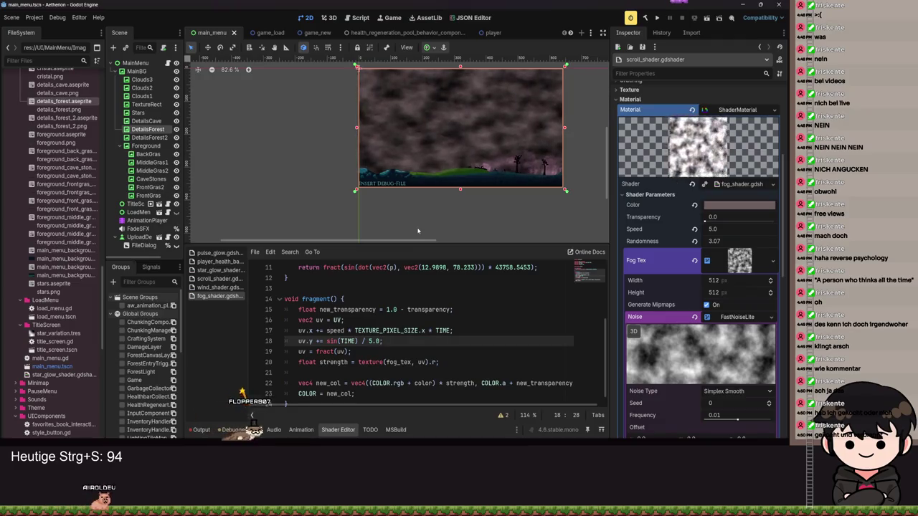
- Raise the line 18 divisor to 10.0, then 20.0, then 30.0, saving after each
key("Left")
key("Left")
key("BackSpace")
type("10")
key("ctrl+s")
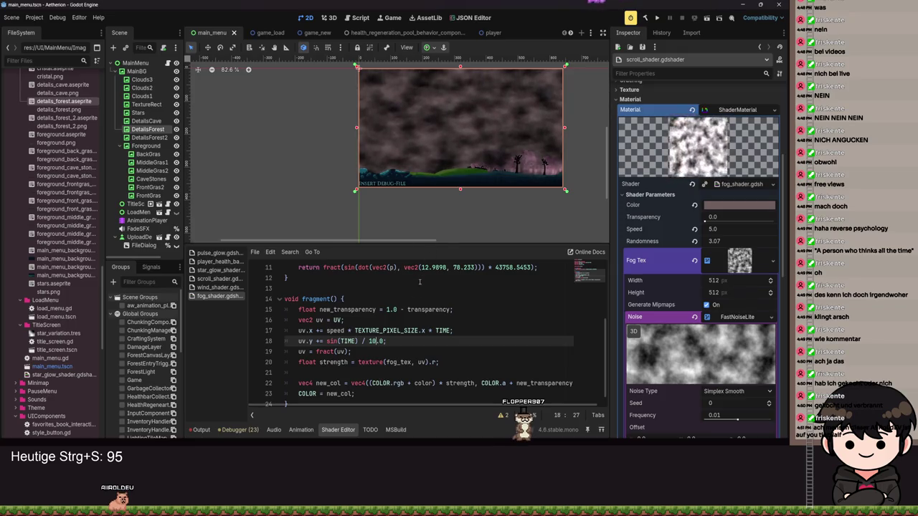
type("20")
key("ctrl+s")
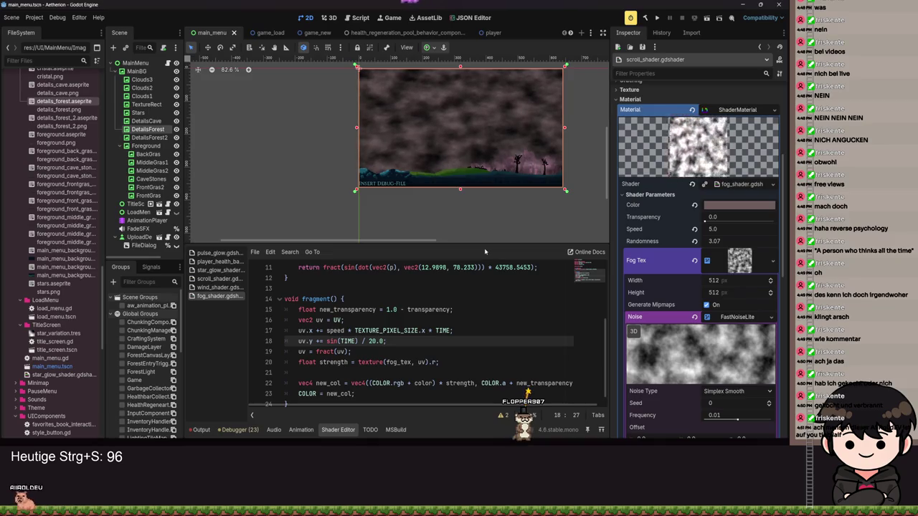
key("Left")
key("Left")
key("Left")
key("BackSpace")
key("BackSpace")
type("30")
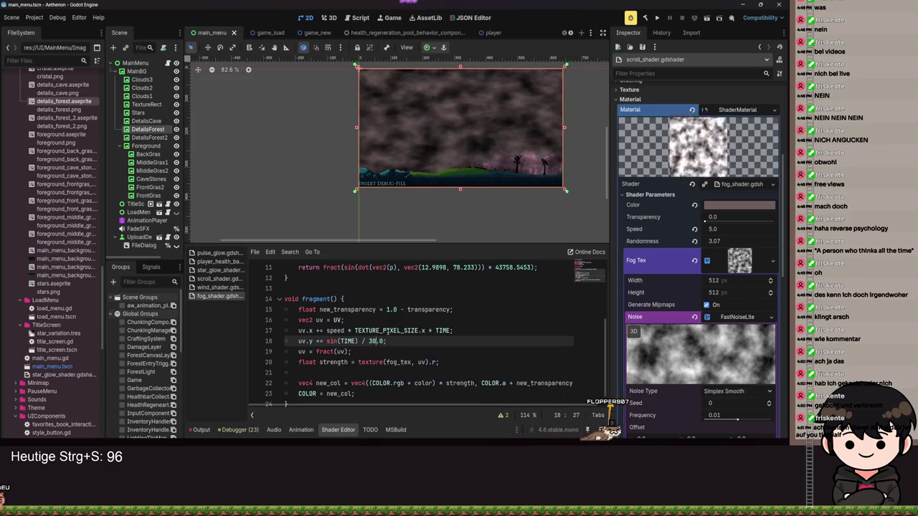
key("ctrl+s")
key("ctrl+s")
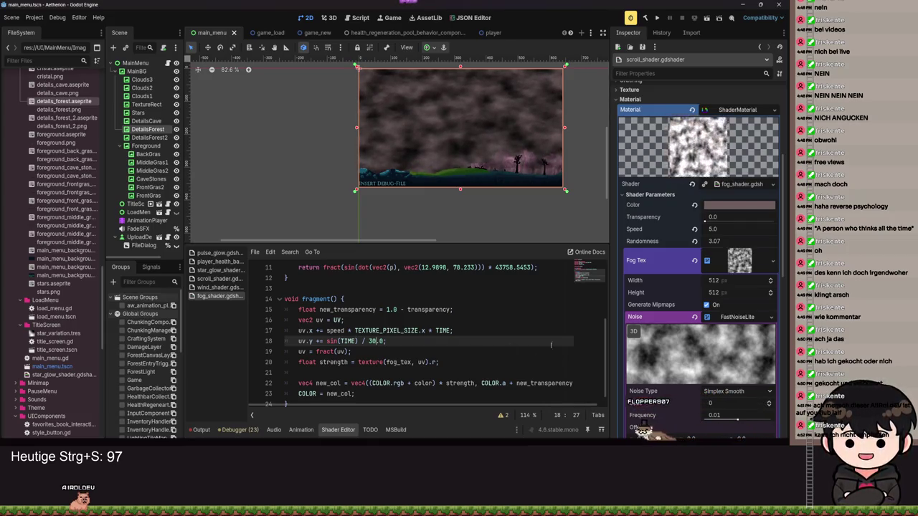
- Raise the fog transparency, complete the speed term on the shader line, and save the scene
left_click_drag(705, 222, 748, 228)
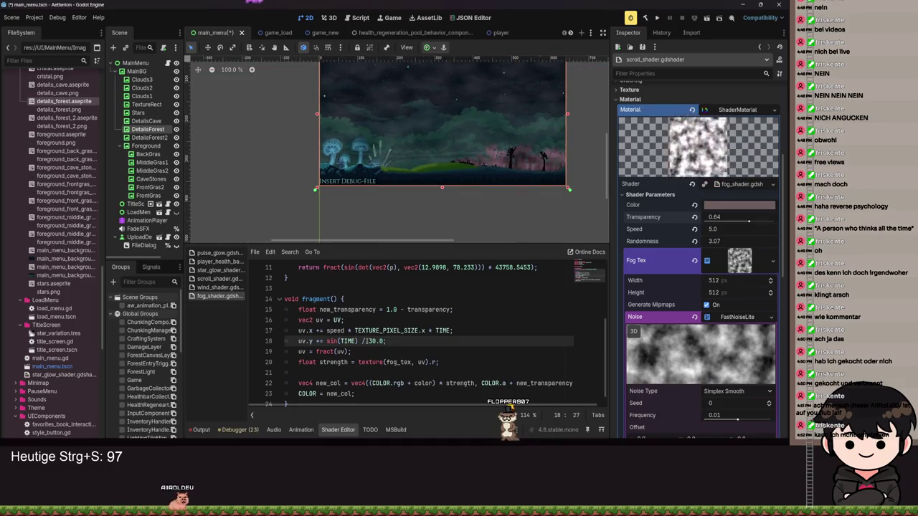
key("Left")
key("Left")
key("Left")
type("eed")
key("ctrl+s")
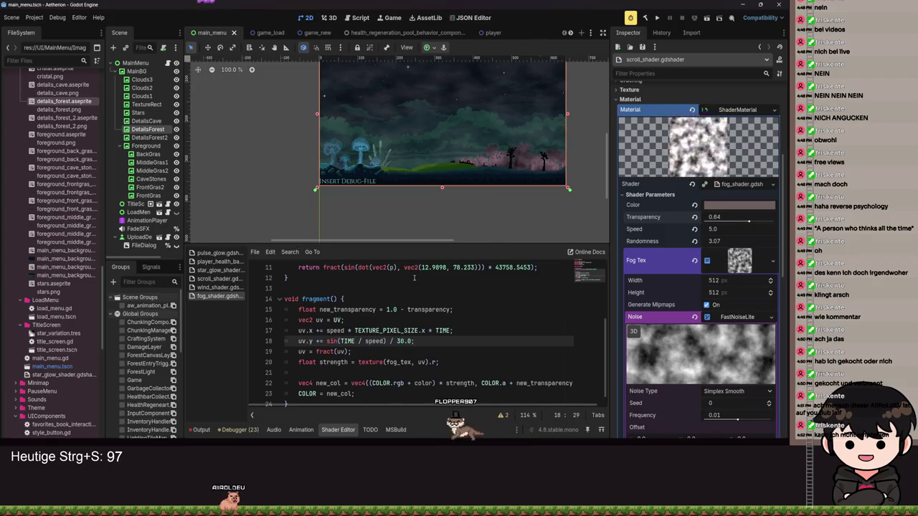
- Make the fog fully transparent, inspect the 2D viewport, and launch the project
scroll(516, 172, "up", 5)
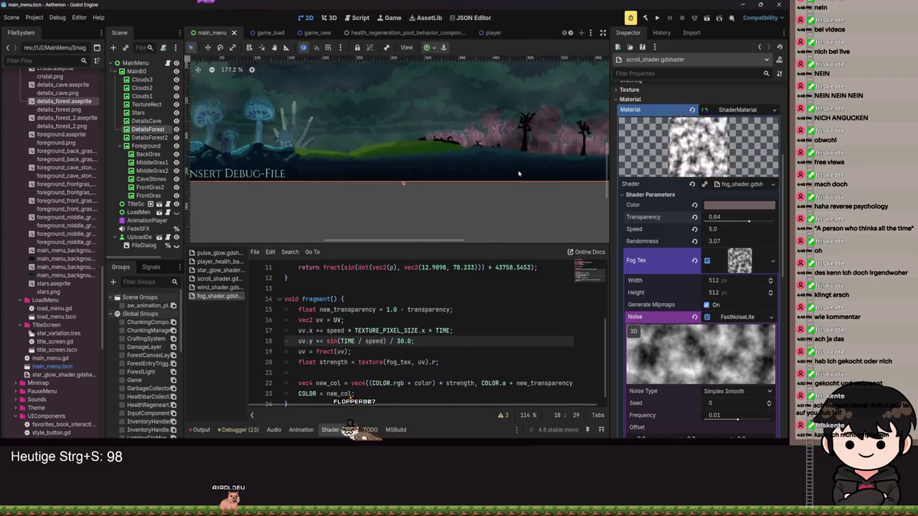
left_click_drag(717, 217, 775, 217)
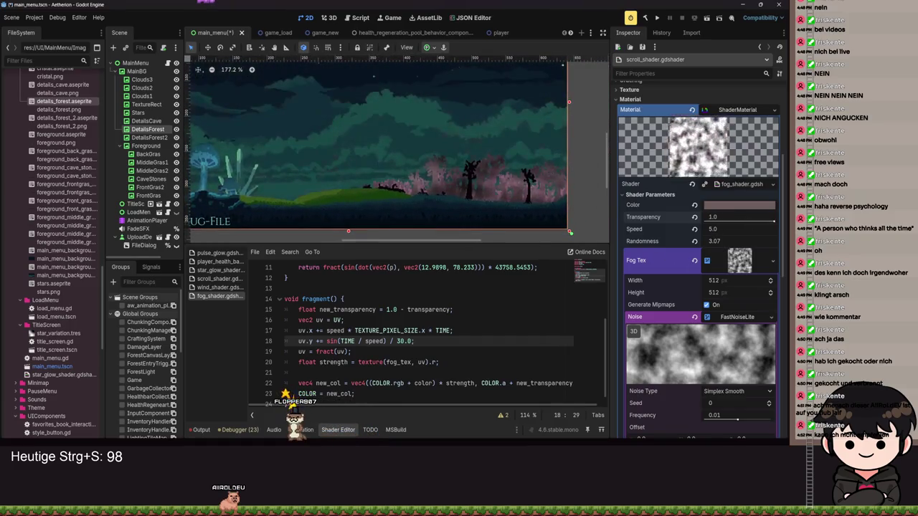
scroll(505, 211, "down", 2)
scroll(499, 209, "down", 2)
scroll(489, 209, "up", 5)
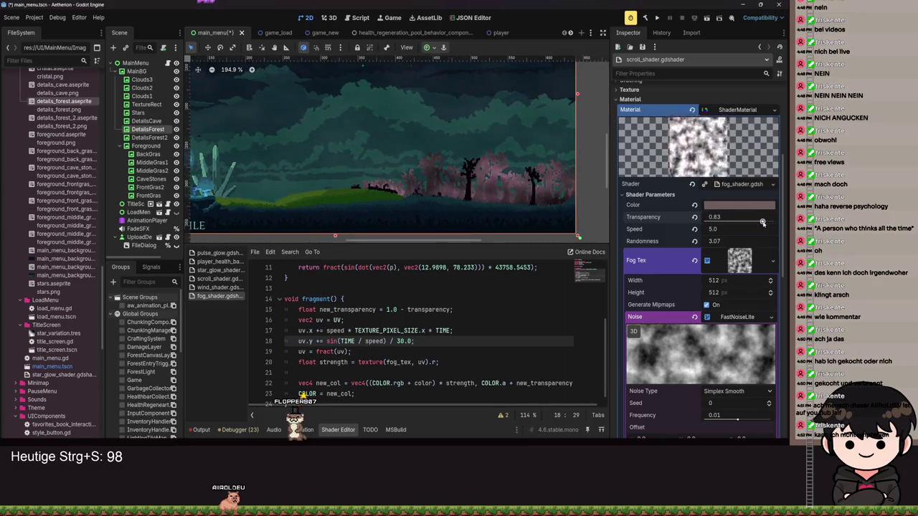
scroll(439, 179, "down", 2)
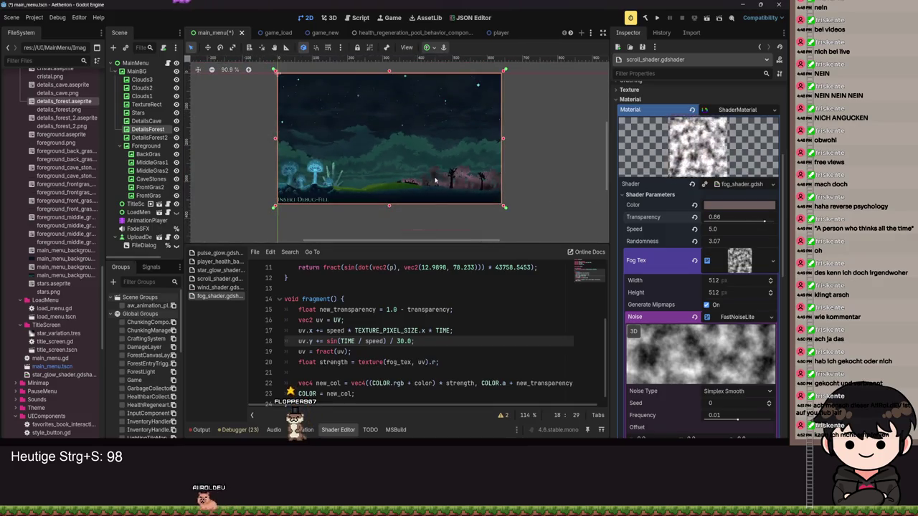
scroll(439, 179, "up", 7)
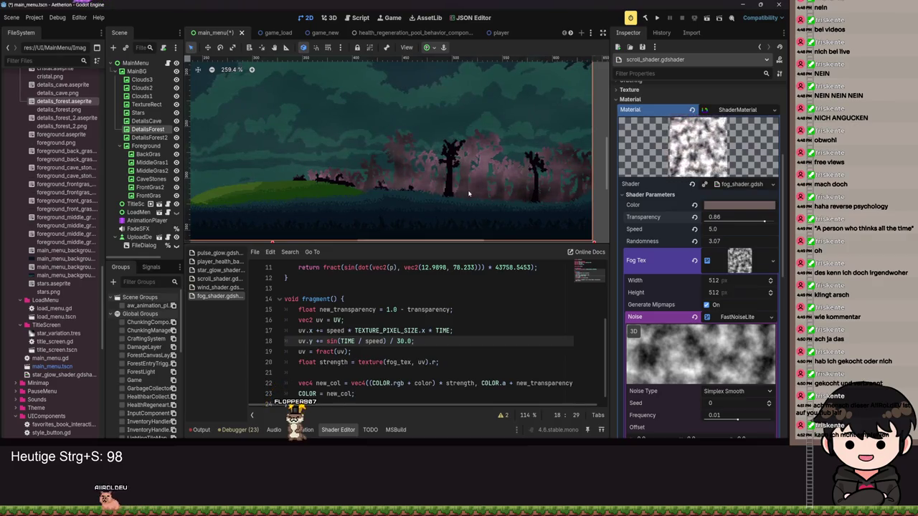
scroll(495, 214, "down", 8)
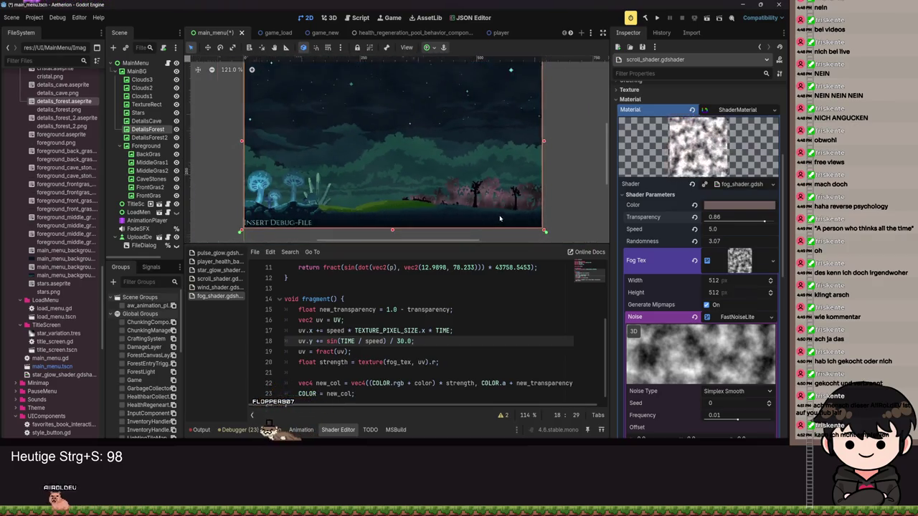
scroll(500, 219, "down", 3)
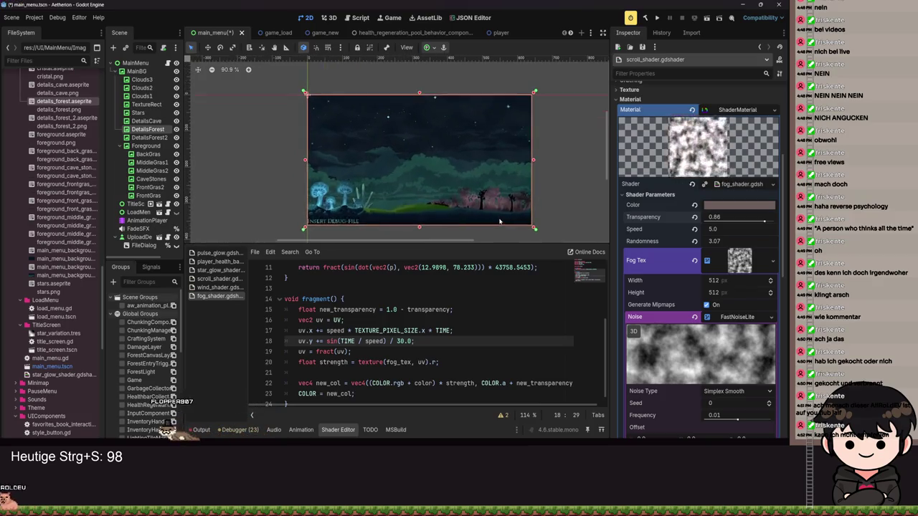
scroll(500, 221, "up", 1)
left_click(657, 17)
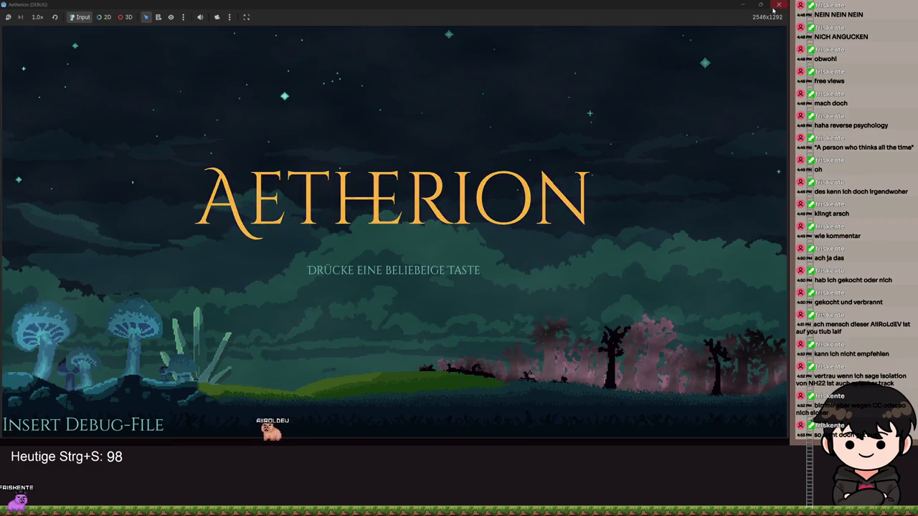
- Stop the running Aetherion game with F8 to return to the editor
key("F8")
- Set the fog noise frequency to 0.0055 and reset its x offset to 0
scroll(710, 320, "down", 3)
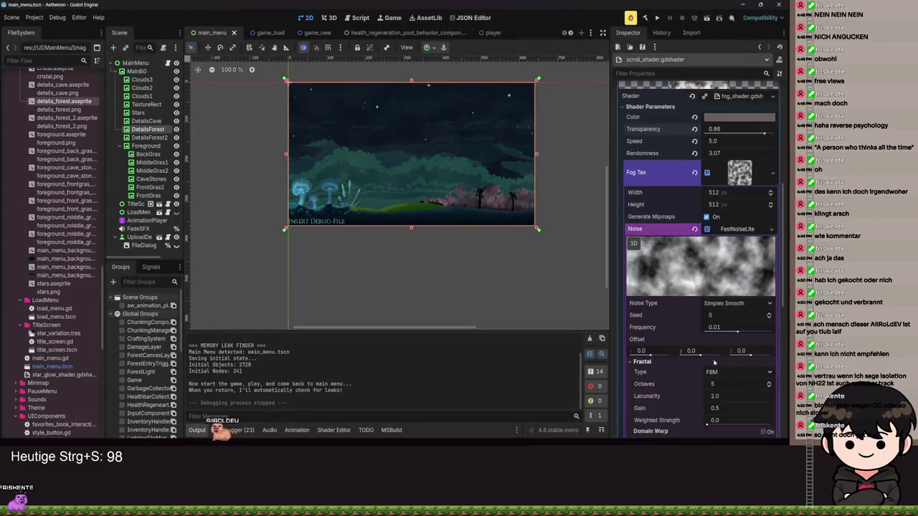
left_click_drag(735, 332, 730, 336)
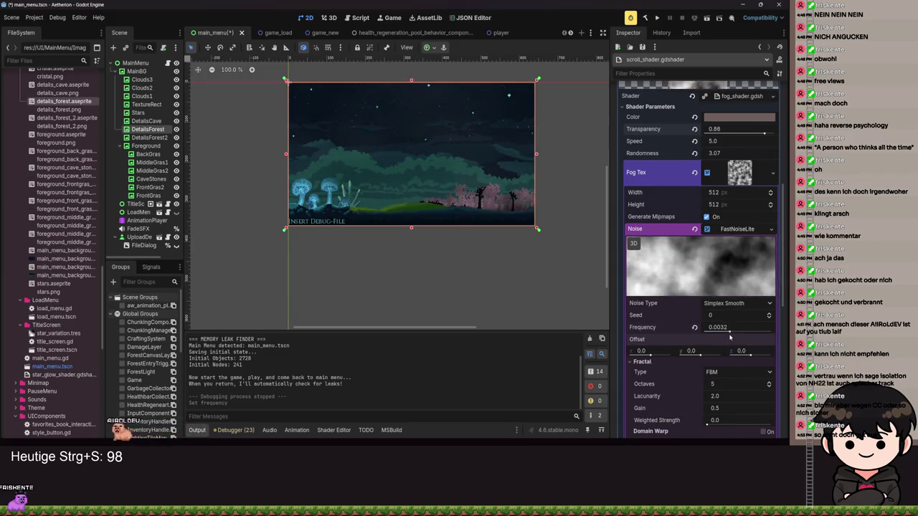
left_click_drag(732, 335, 734, 331)
scroll(489, 196, "up", 10)
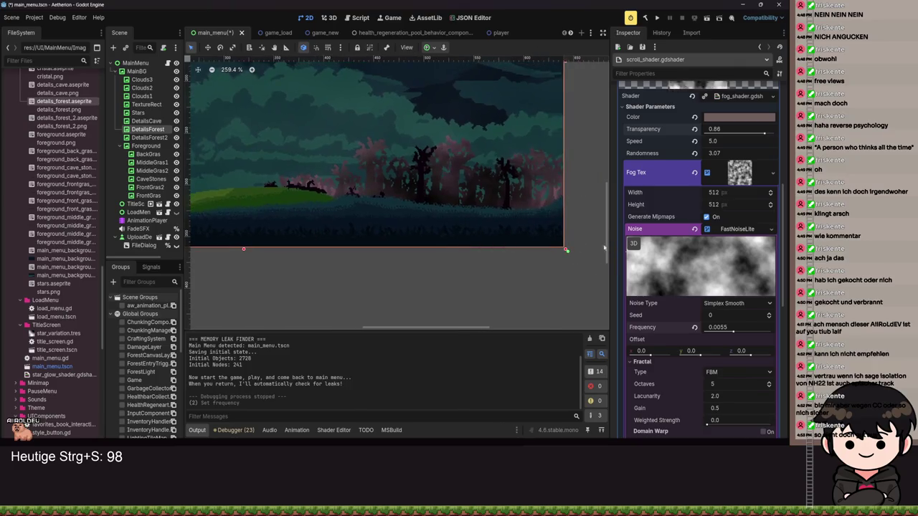
scroll(708, 263, "down", 2)
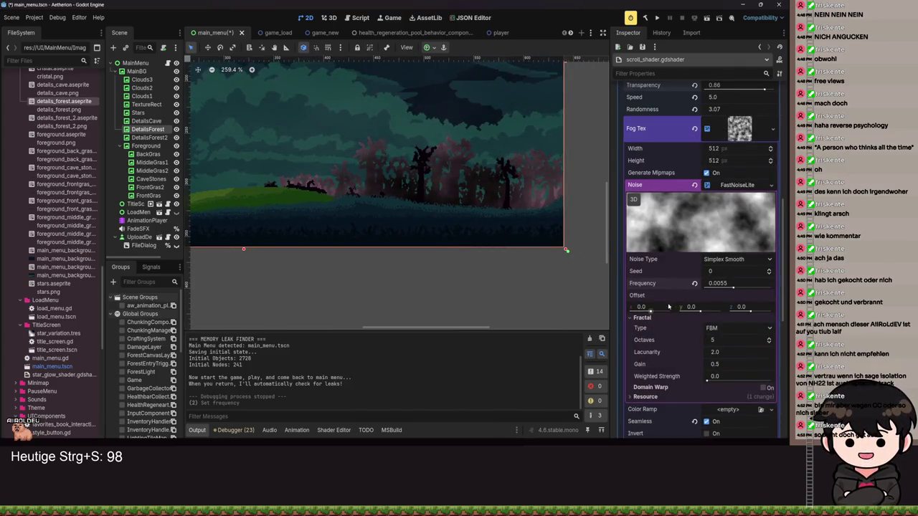
mouse_move(636, 309)
left_mouse_down()
mouse_move(663, 319)
mouse_move(622, 324)
left_mouse_up()
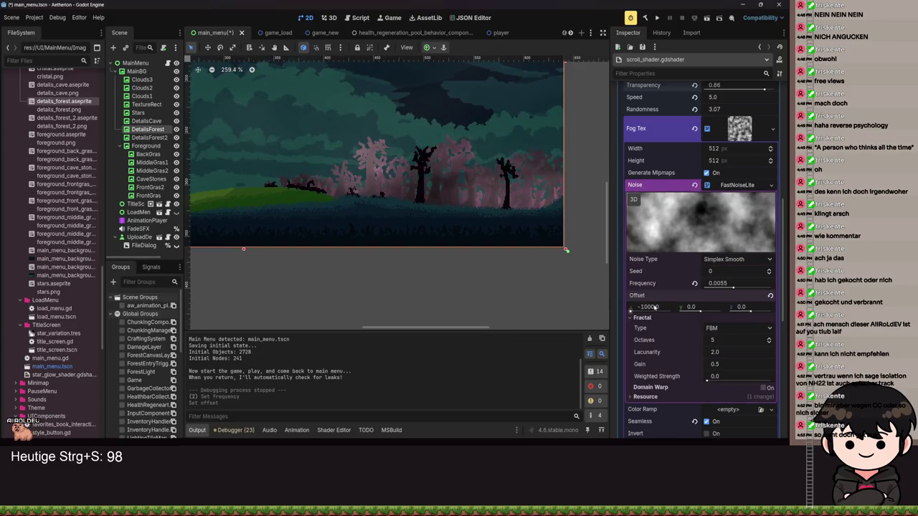
key("Return")
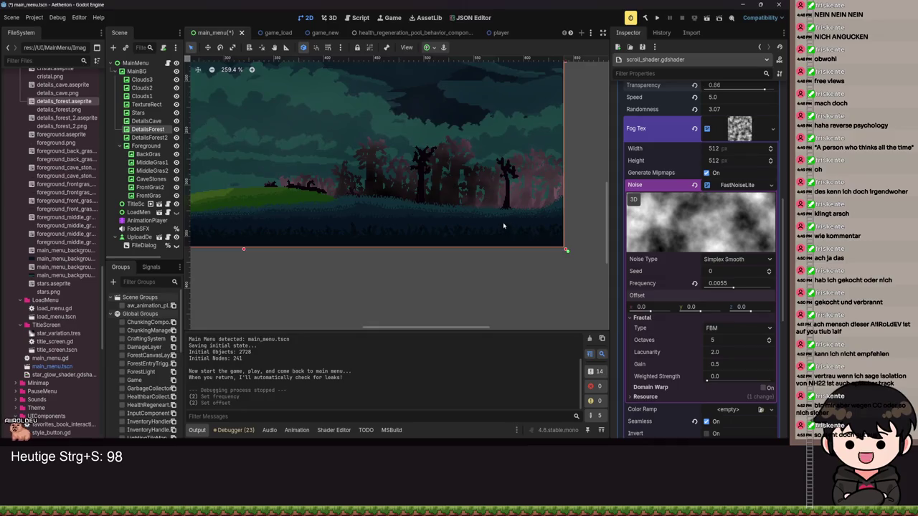
- Set the FastNoiseLite fractal octaves to 4 with the spinbox arrows
scroll(503, 226, "down", 2)
scroll(688, 308, "down", 1)
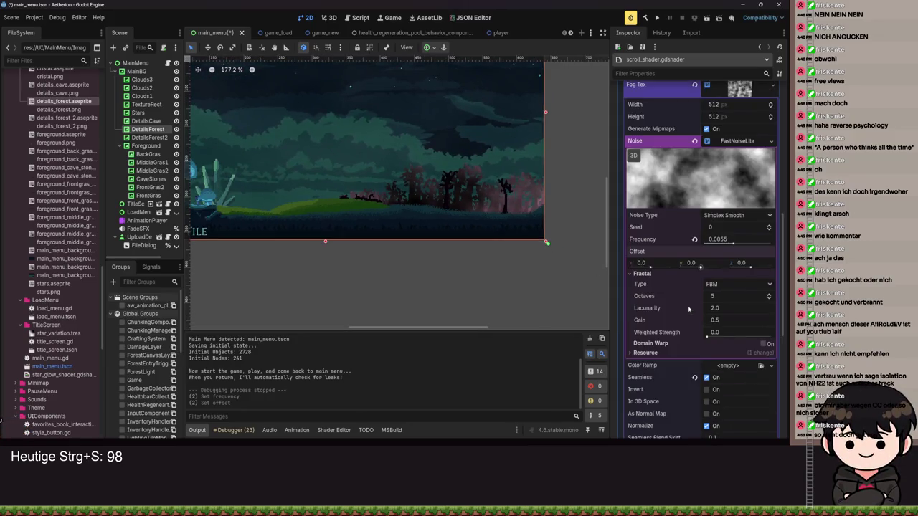
scroll(681, 325, "down", 1)
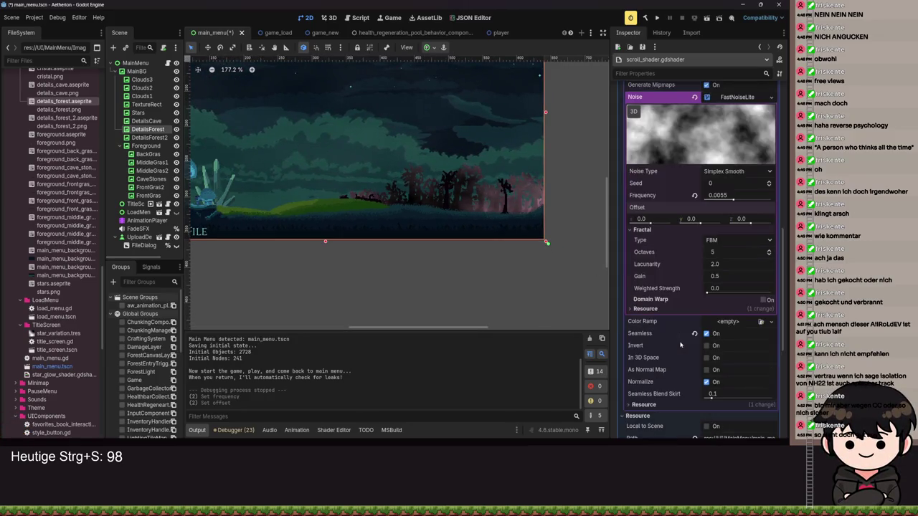
left_click(768, 255)
left_click(768, 255)
left_click(769, 255)
left_click(768, 255)
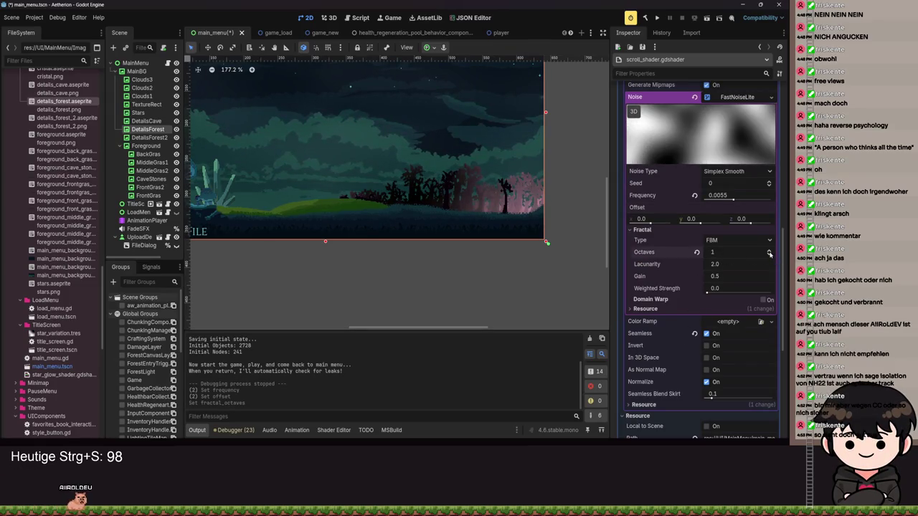
scroll(428, 206, "up", 2)
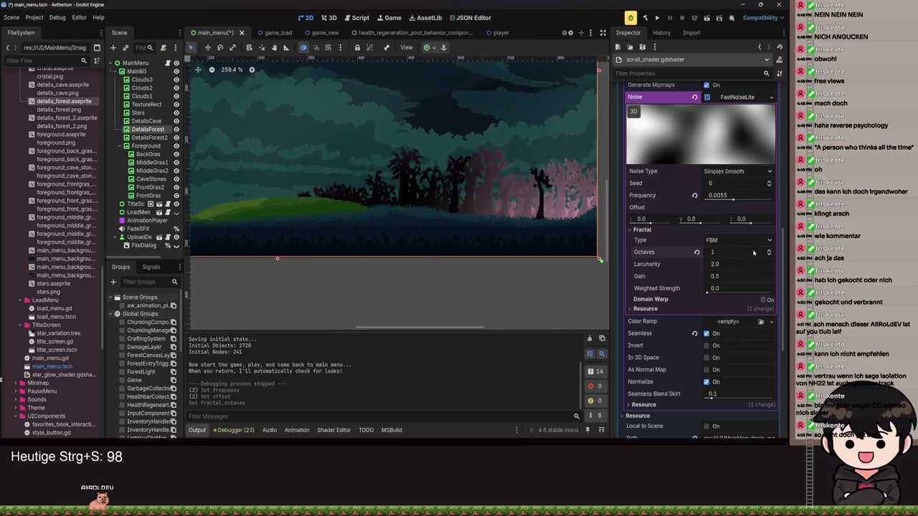
left_click(769, 250)
left_click(768, 251)
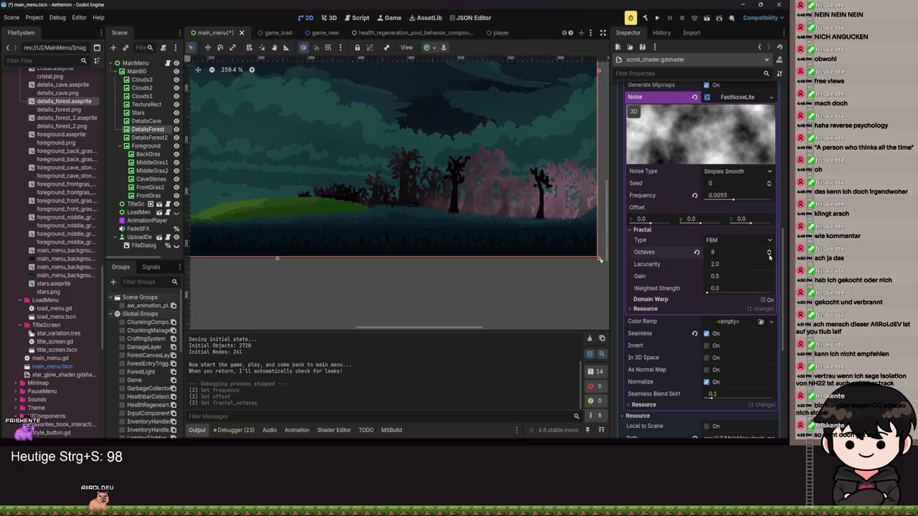
left_click(768, 255)
left_click(769, 254)
left_click(768, 255)
left_click(769, 255)
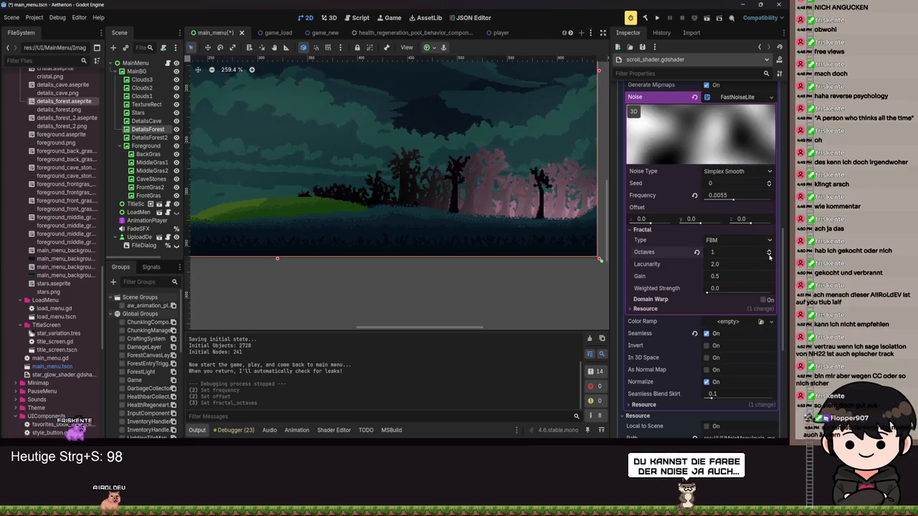
left_click(769, 250)
left_click(769, 250)
left_click(769, 250)
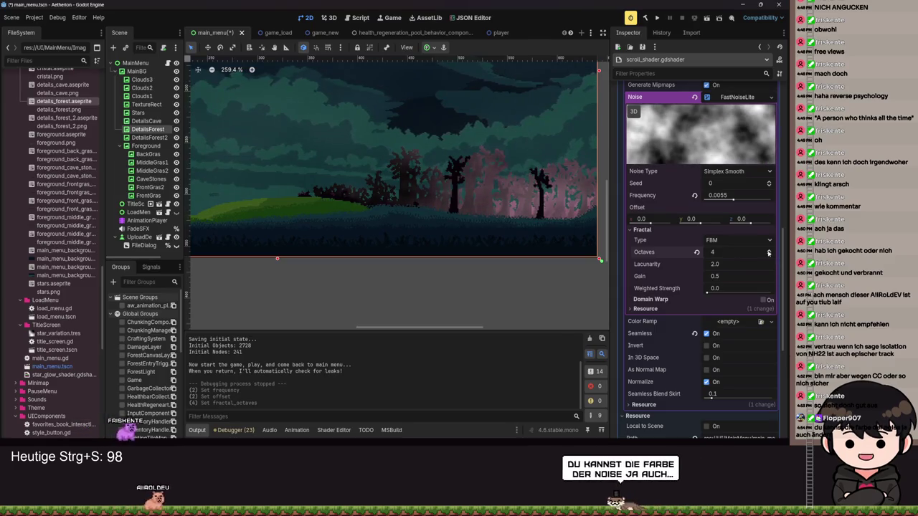
scroll(726, 189, "down", 3)
left_click(726, 189)
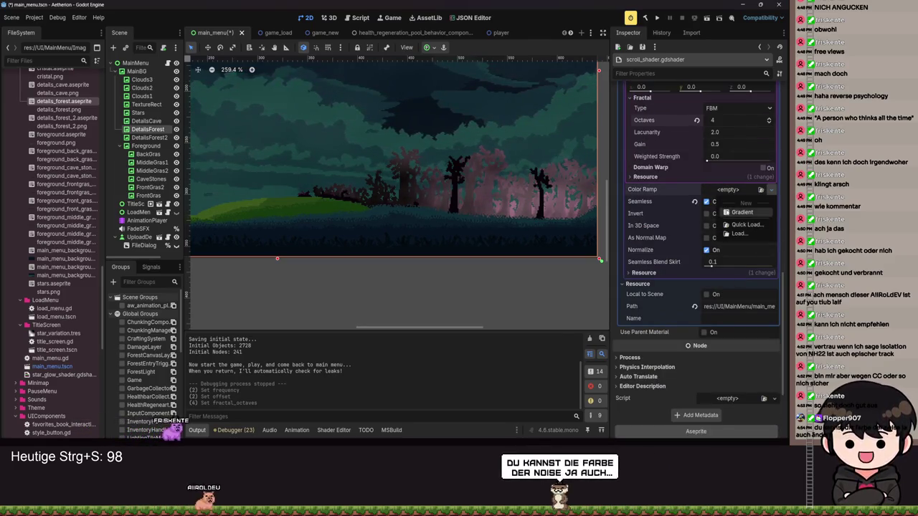
- Give the noise a new gradient color ramp, keeping its left stop black
left_click(738, 202)
scroll(500, 181, "up", 2)
scroll(500, 182, "down", 4)
scroll(688, 286, "up", 5)
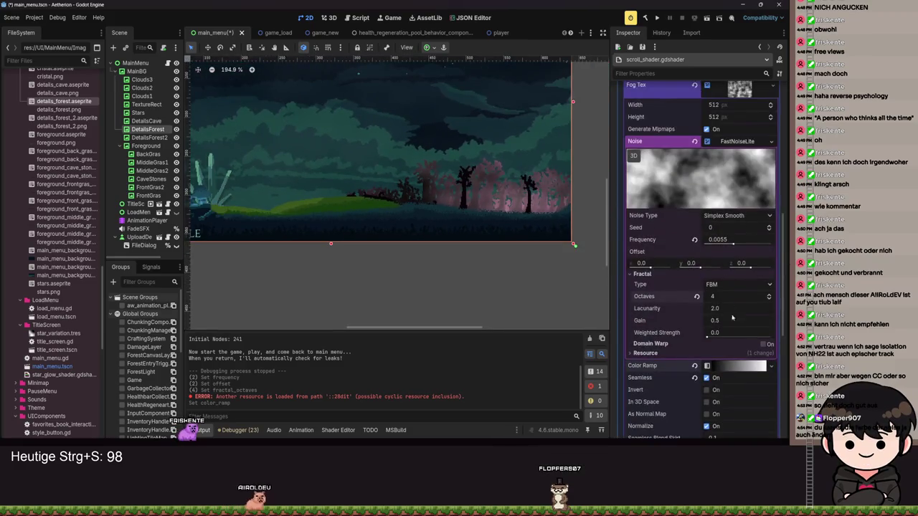
left_click(731, 366)
left_click(628, 401)
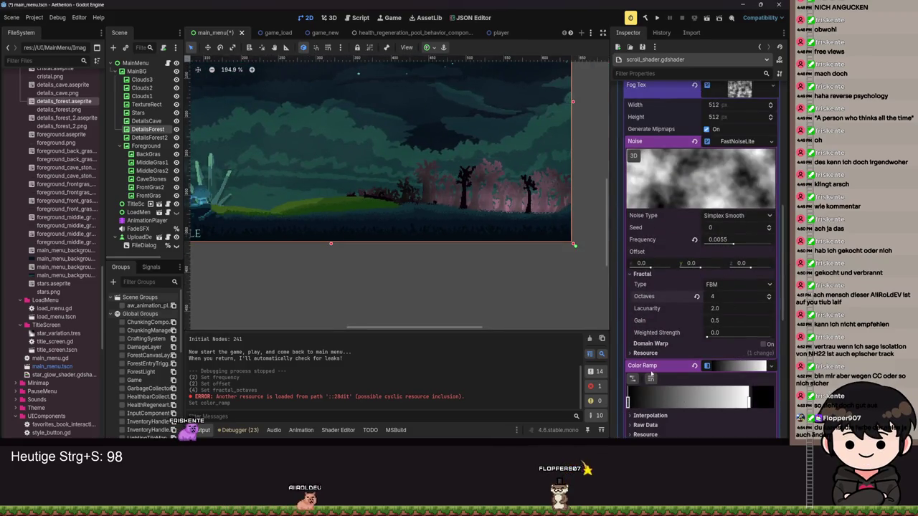
double_click(629, 403)
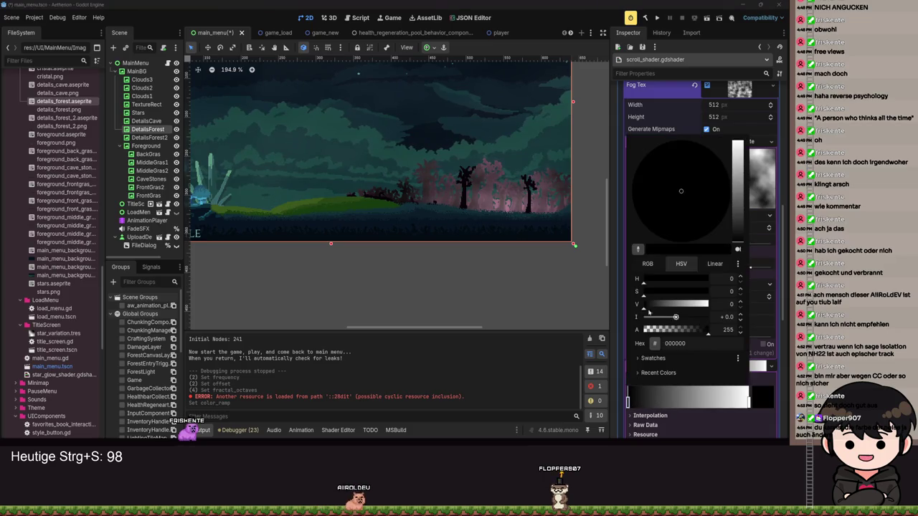
mouse_move(743, 170)
left_mouse_down()
mouse_move(737, 142)
mouse_move(737, 242)
left_mouse_up()
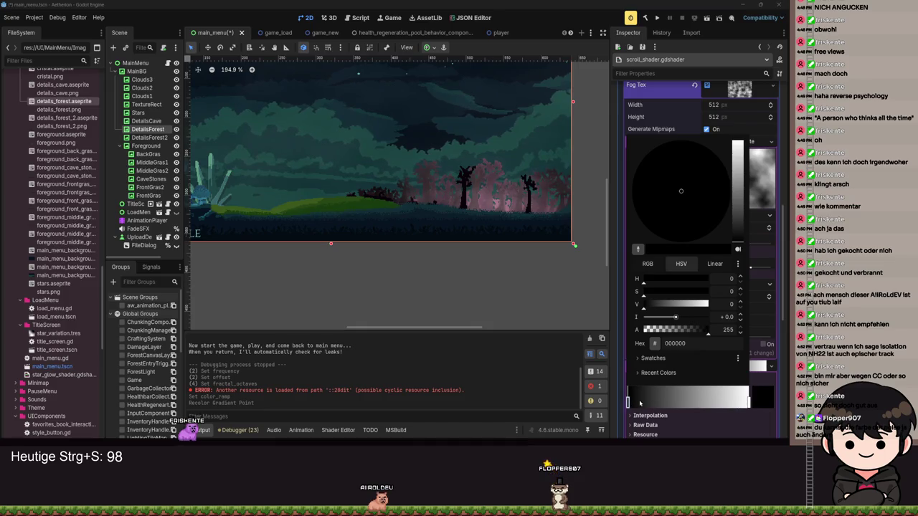
left_click(745, 402)
- Move the right gradient stop toward the middle and darken it to dark grey
mouse_move(745, 401)
left_mouse_down()
mouse_move(688, 403)
mouse_move(713, 403)
left_mouse_up()
double_click(713, 403)
mouse_move(739, 143)
left_mouse_down()
mouse_move(739, 242)
mouse_move(739, 203)
left_mouse_up()
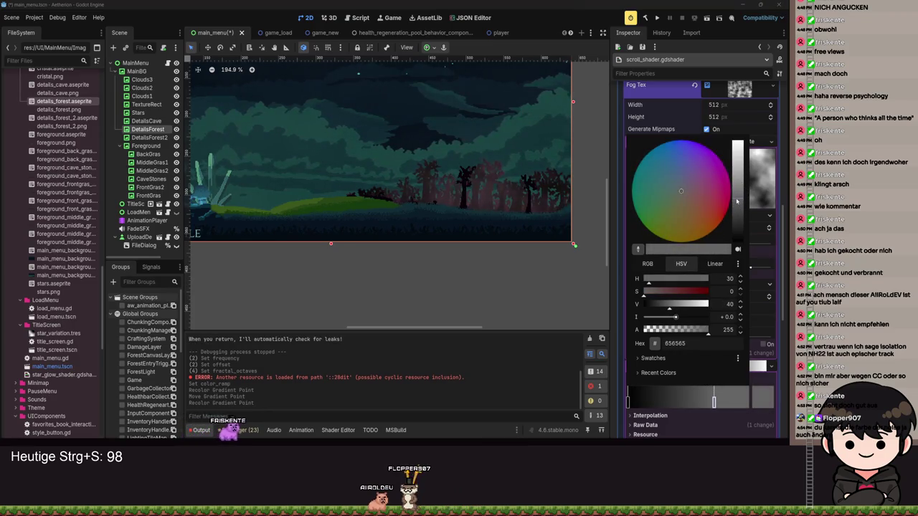
key("Escape")
scroll(714, 184, "up", 5)
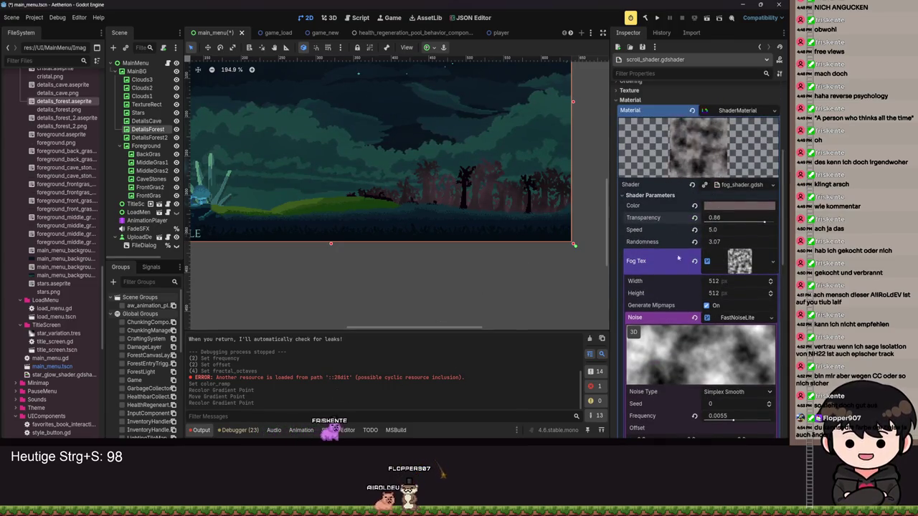
- Darken the shader's fog Color to a muted reddish grey via its Value slider
scroll(688, 249, "down", 3)
scroll(688, 249, "up", 2)
scroll(498, 227, "down", 3)
scroll(499, 227, "up", 2)
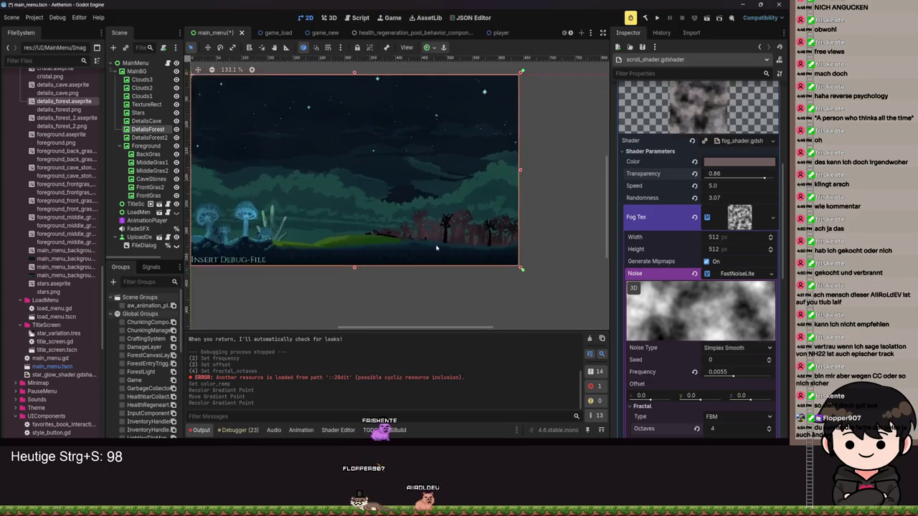
scroll(499, 226, "up", 4)
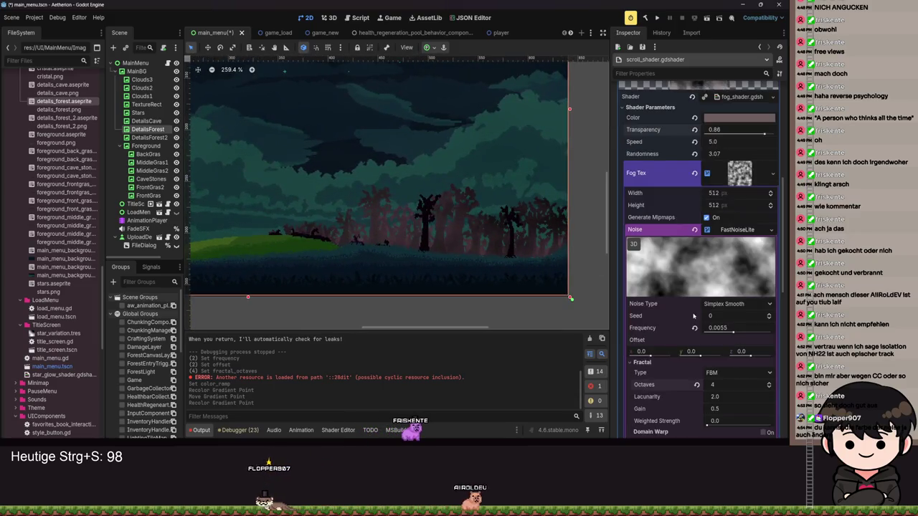
scroll(696, 207, "up", 2)
left_click(738, 205)
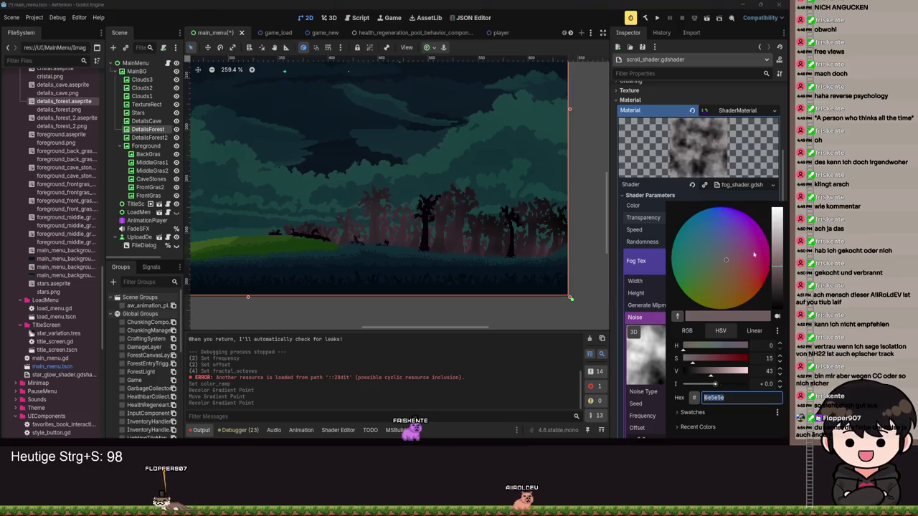
mouse_move(775, 252)
left_mouse_down()
mouse_move(775, 219)
mouse_move(768, 274)
mouse_move(769, 223)
mouse_move(766, 260)
left_mouse_up()
left_click(474, 356)
- Save the scene and run the game with F5
scroll(493, 292, "down", 5)
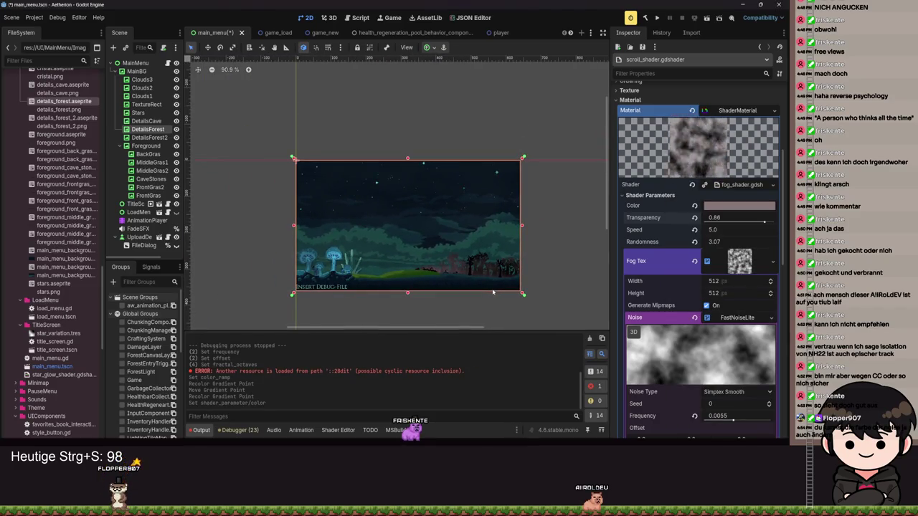
scroll(493, 292, "up", 5)
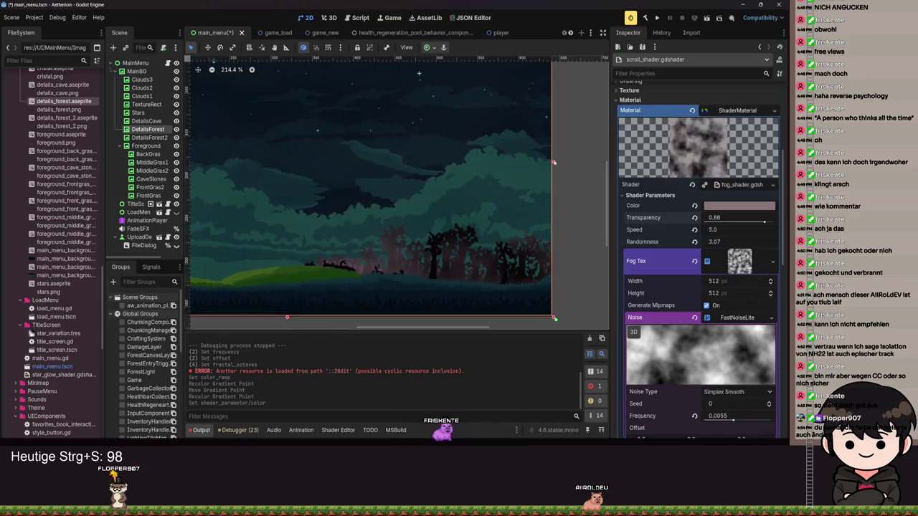
key("F5")
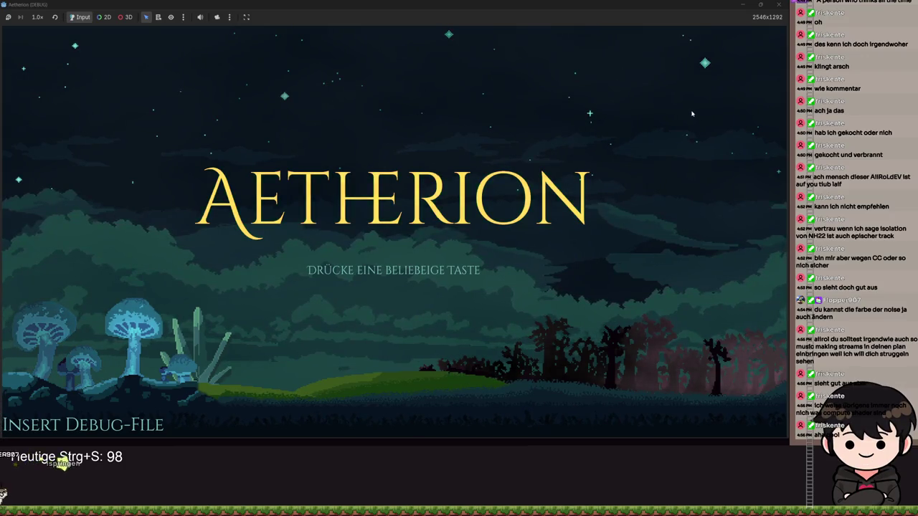
- Stop the running game from the editor toolbar after viewing the darker fog
left_click(779, 5)
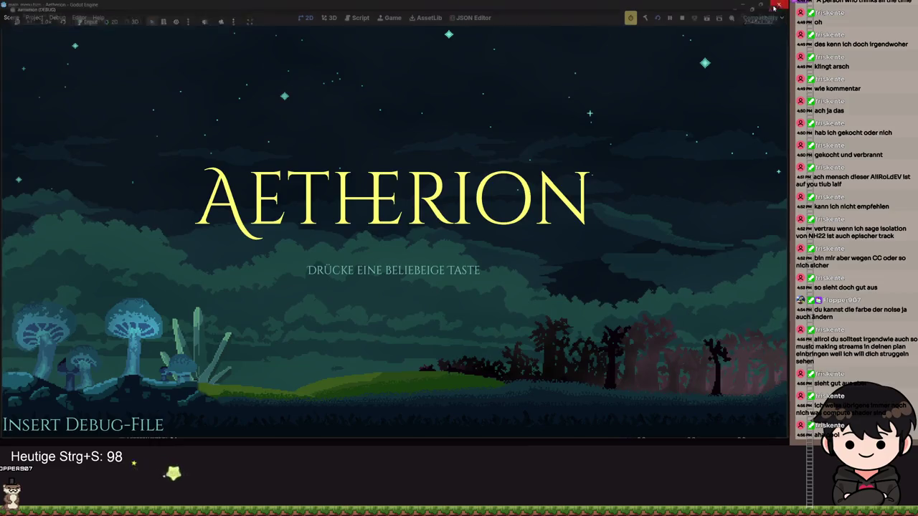
- Open fog_shader.gdshader and delete the unused hash() function and its blank line
scroll(701, 299, "down", 2)
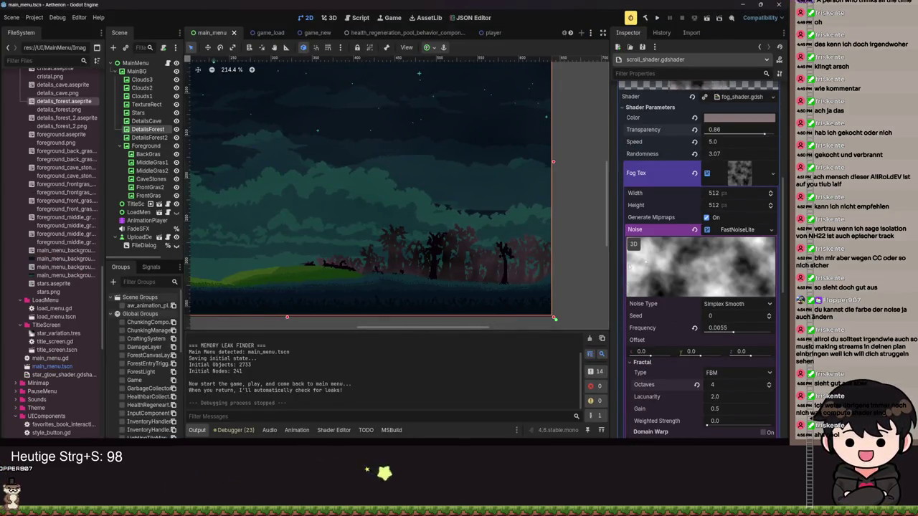
left_click(739, 96)
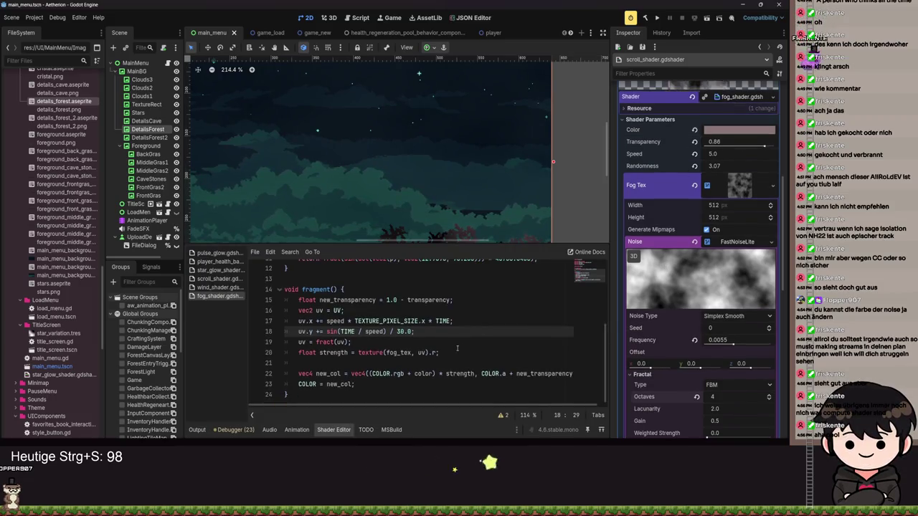
scroll(464, 349, "up", 4)
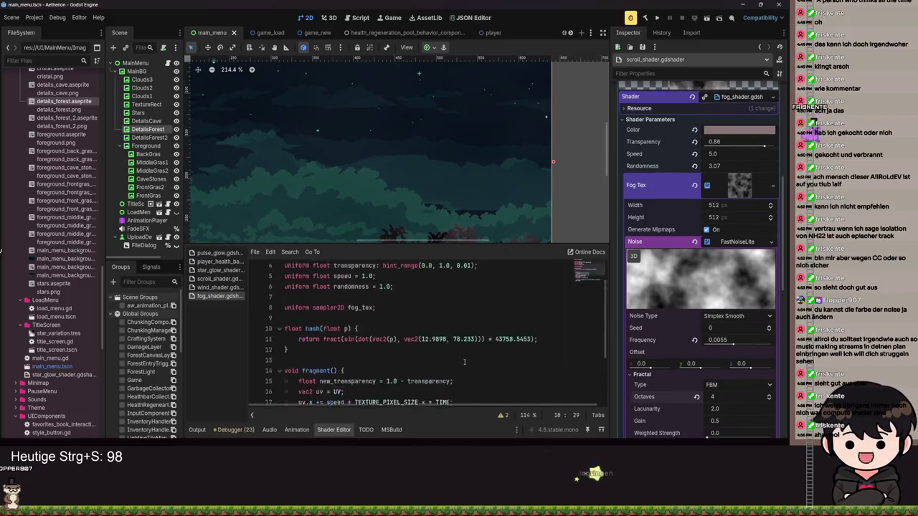
scroll(517, 332, "down", 3)
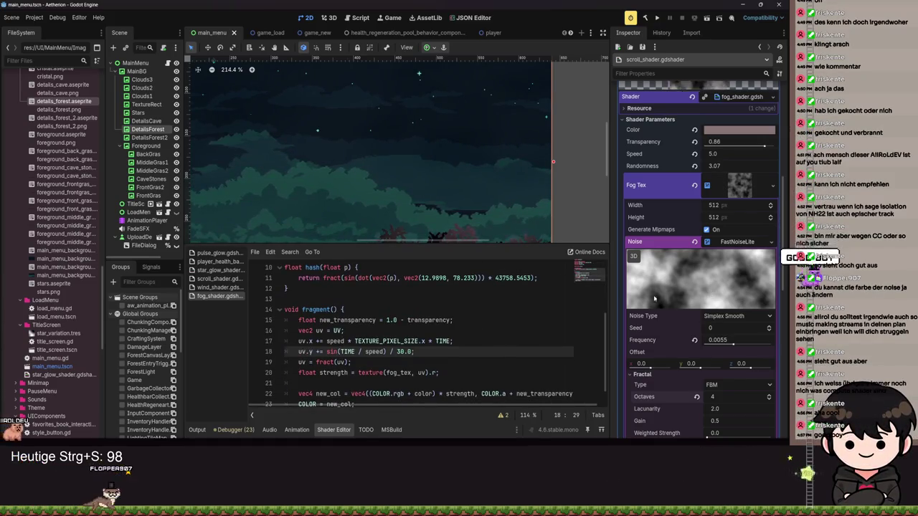
scroll(444, 351, "down", 1)
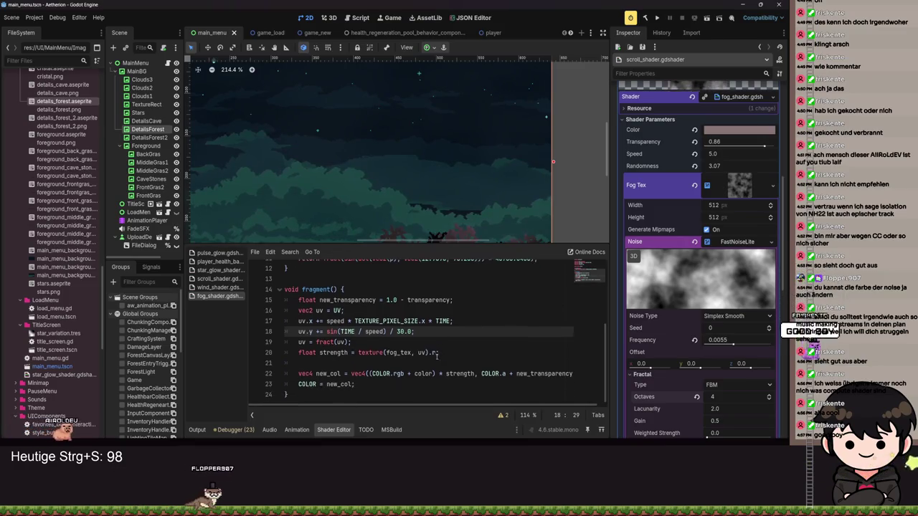
scroll(466, 208, "down", 3)
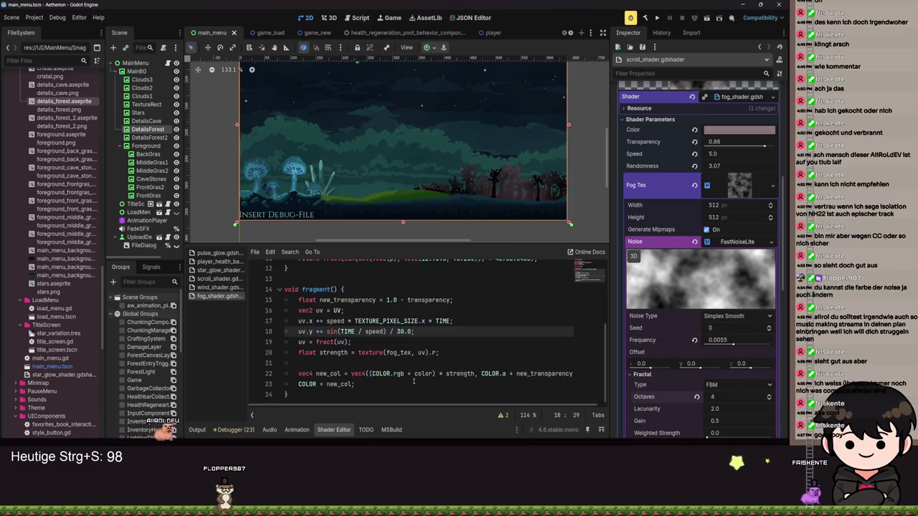
scroll(413, 374, "up", 4)
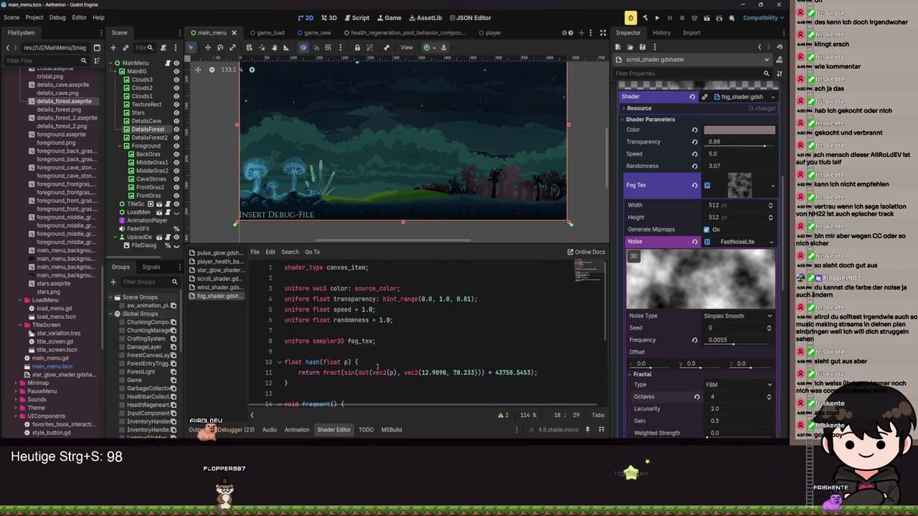
left_click_drag(311, 381, 285, 351)
scroll(413, 337, "down", 4)
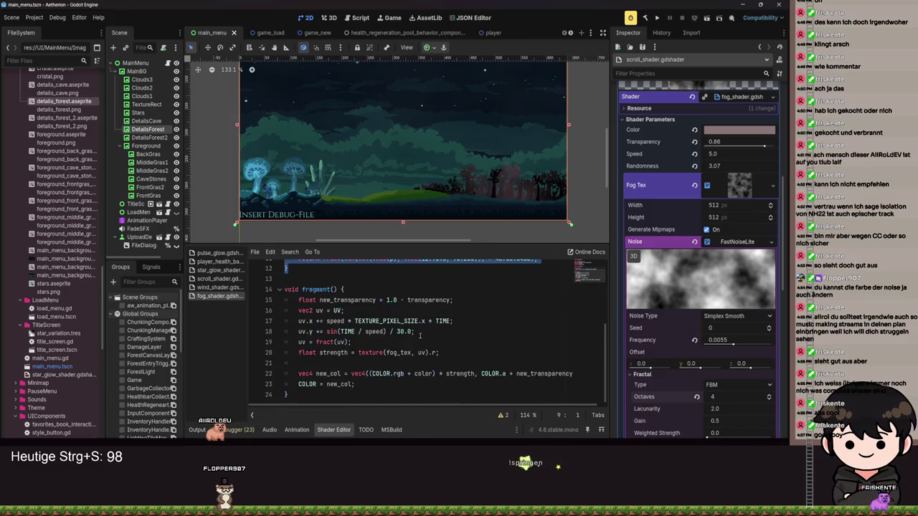
scroll(412, 336, "up", 2)
key("BackSpace")
key("Return")
key("BackSpace")
- Delete the randomness uniform line and save the shader
left_click_drag(393, 267, 282, 267)
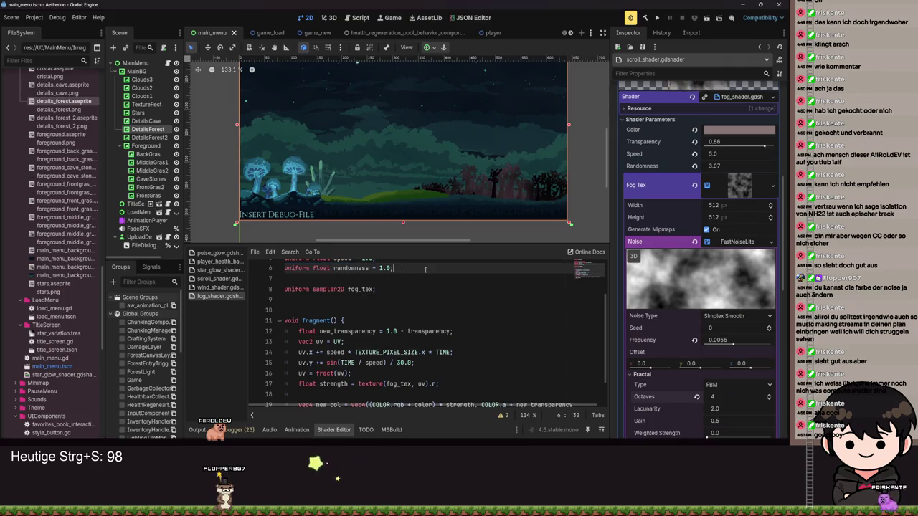
key("BackSpace")
key("BackSpace")
key("ctrl+s")
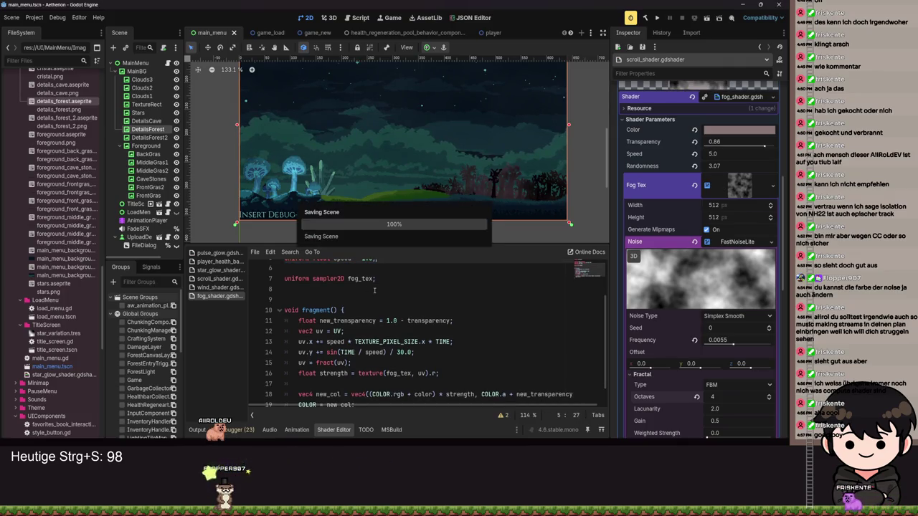
scroll(579, 378, "up", 2)
scroll(726, 129, "down", 2)
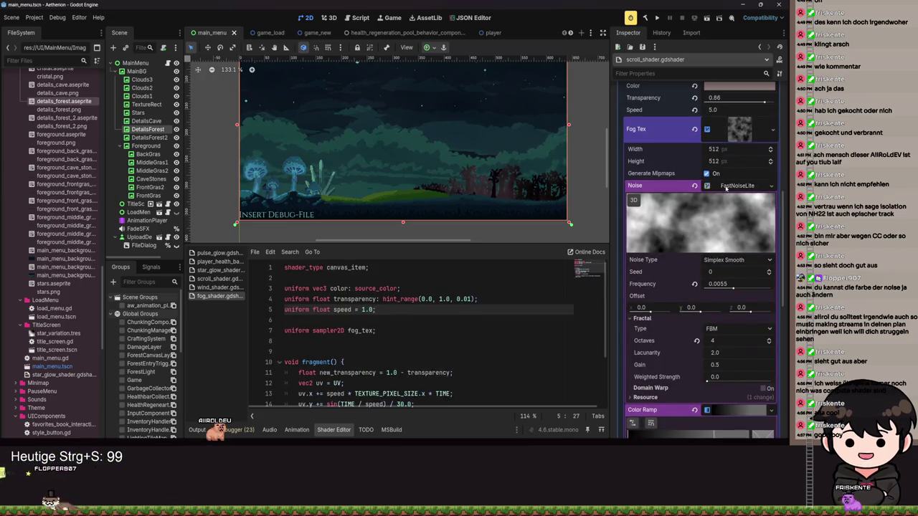
- Preview a near-opaque fog, settle DetailsForest transparency at 0.8, and save the main menu scene
left_click(732, 186)
scroll(746, 193, "up", 2)
left_click_drag(764, 190, 707, 191)
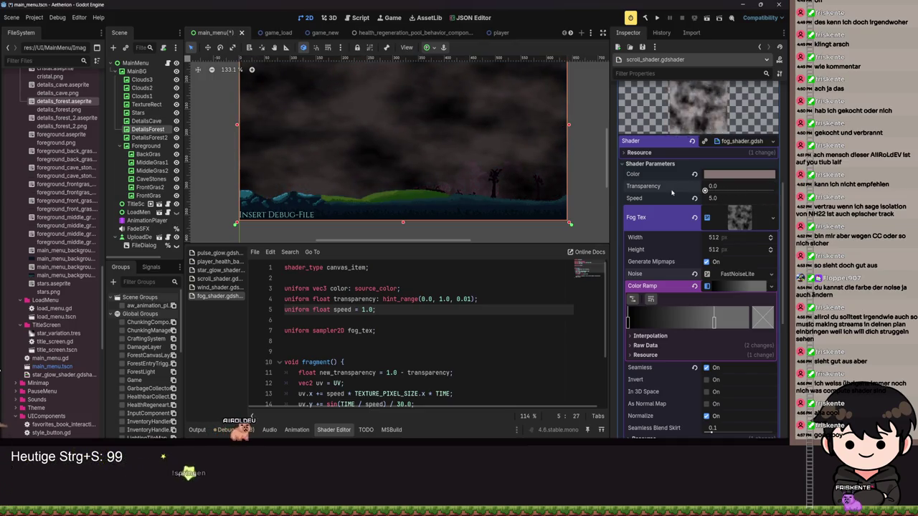
left_click_drag(705, 190, 753, 206)
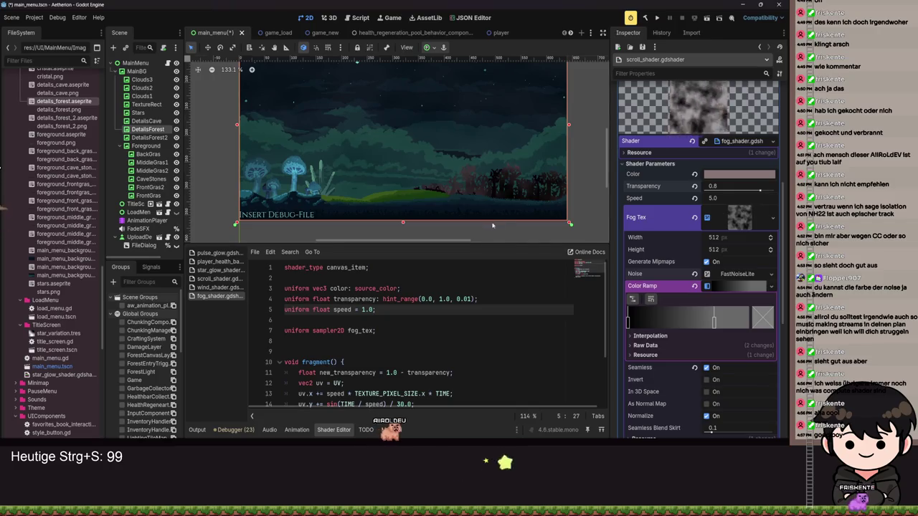
scroll(493, 225, "down", 2)
key("ctrl+s")
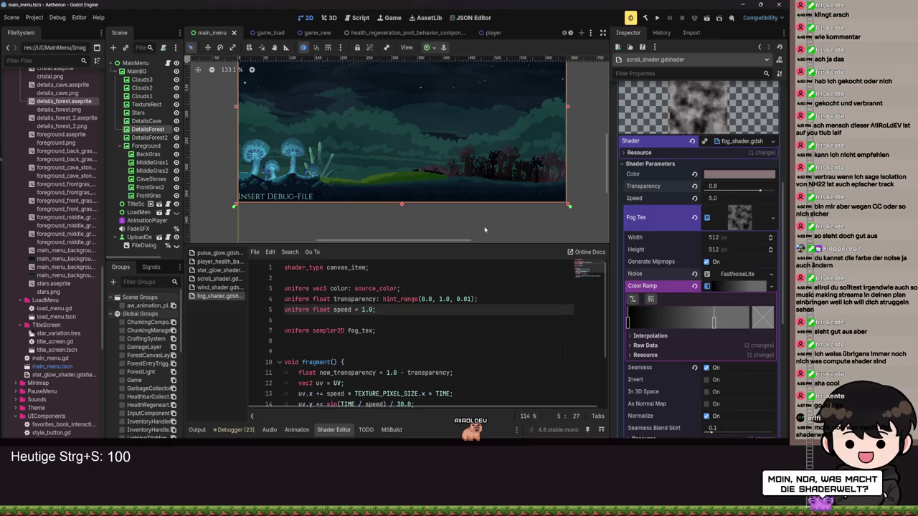
scroll(466, 201, "up", 10)
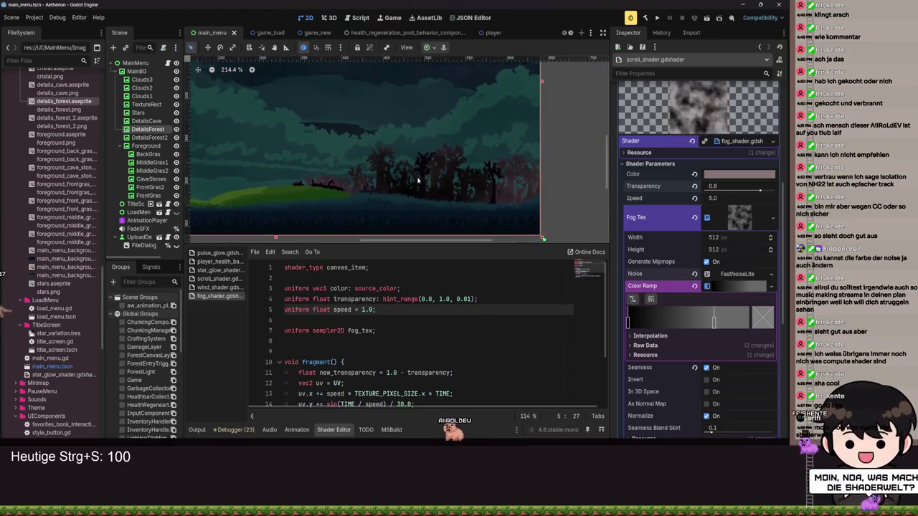
scroll(466, 183, "down", 6)
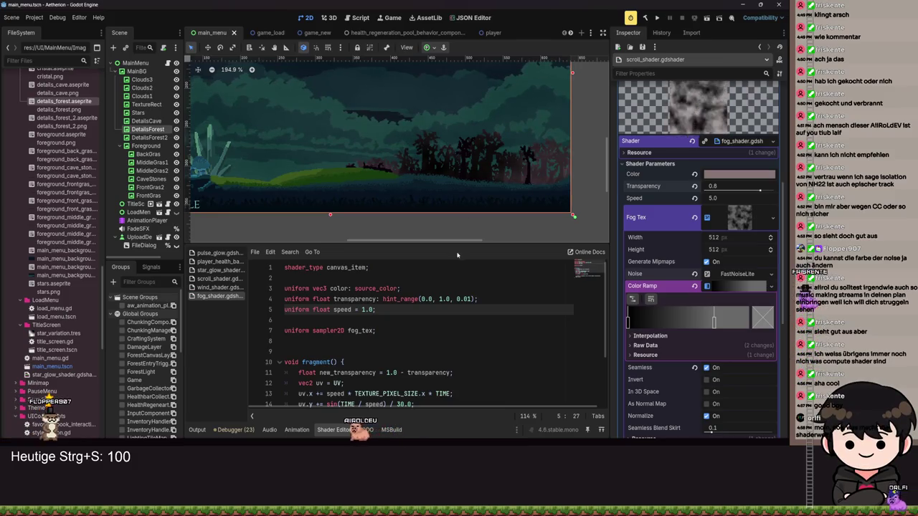
scroll(457, 286, "down", 2)
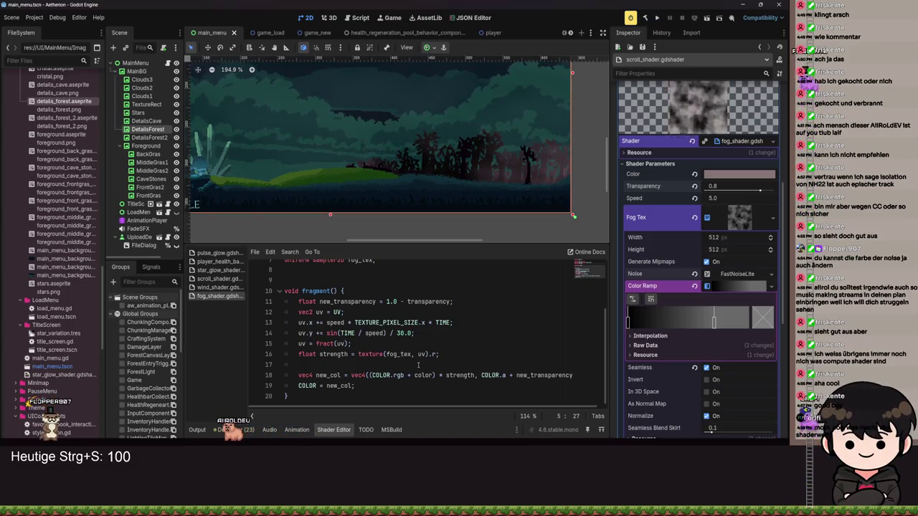
scroll(491, 222, "up", 4)
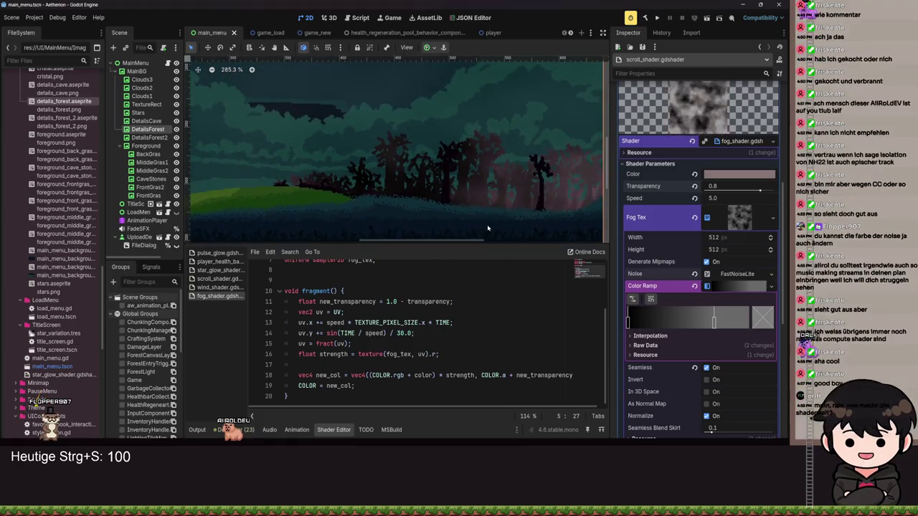
scroll(482, 219, "right", 1)
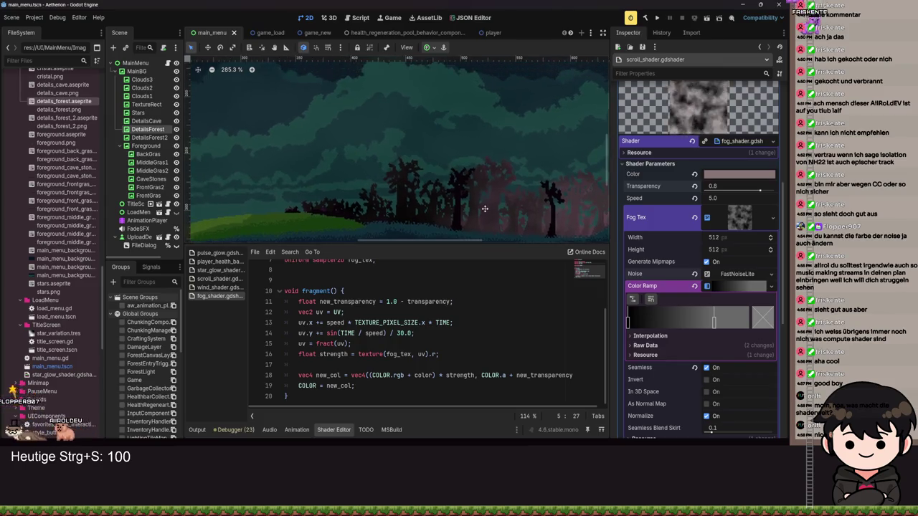
left_click(147, 129)
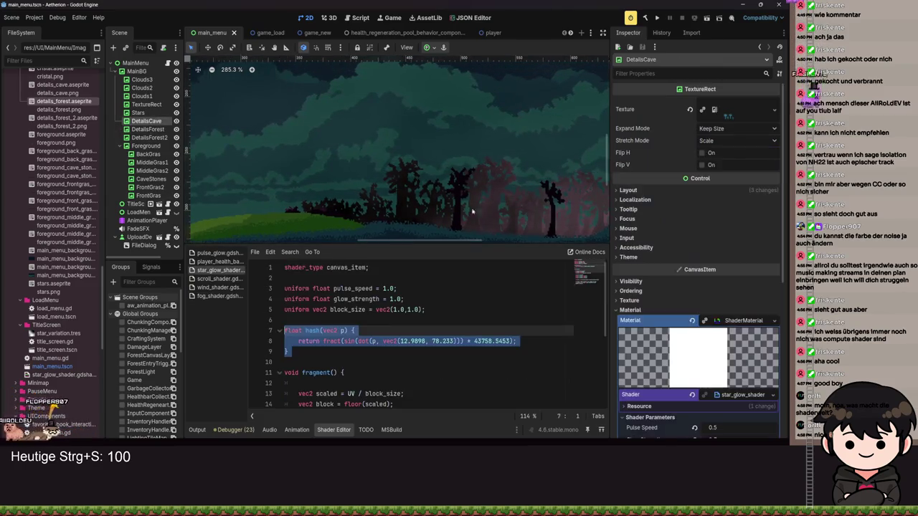
- Give DetailsForest2 a new ShaderMaterial using fog_shader.gdshader and save the scene
left_click(149, 137)
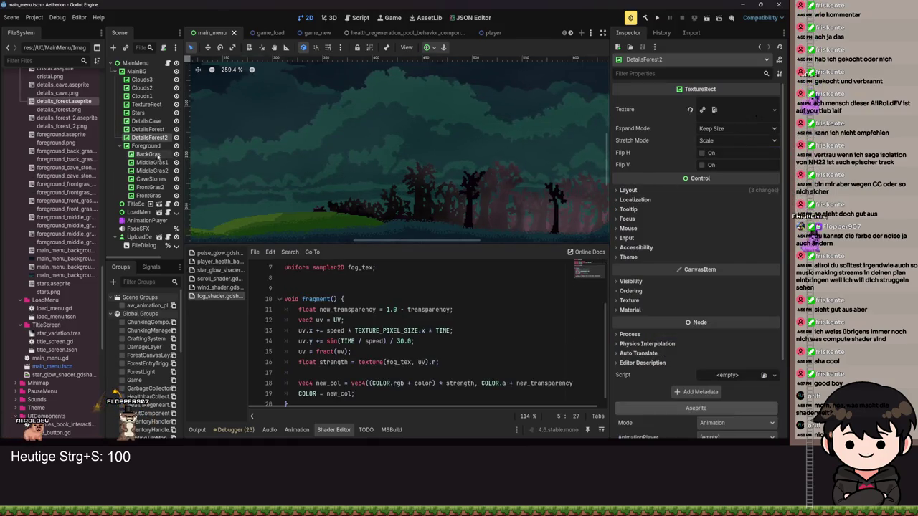
scroll(60, 65, "up", 2)
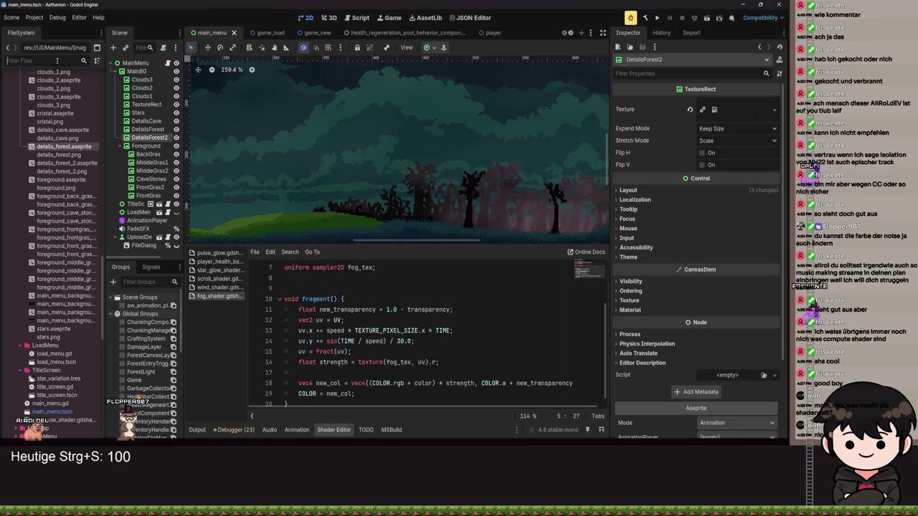
left_click(629, 309)
left_click(737, 328)
left_click(739, 350)
left_click(737, 328)
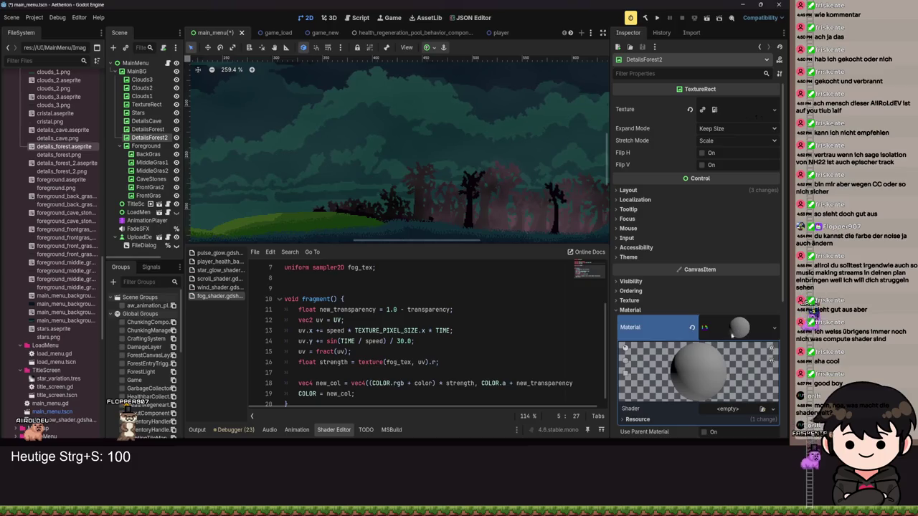
left_click(763, 409)
type("fog")
key("Return")
key("ctrl+s")
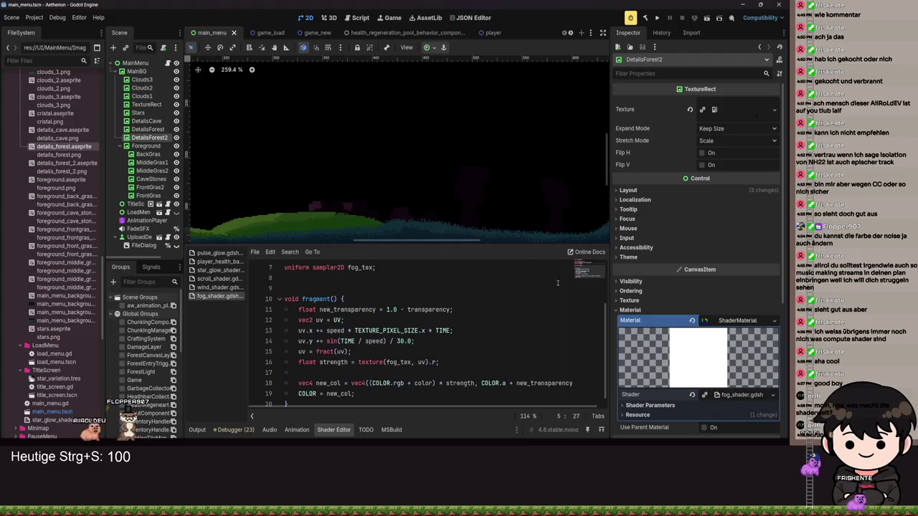
- Show the material's Shader Parameters, left at defaults (transparency 0.0, speed 1.0)
scroll(488, 190, "up", 5)
scroll(441, 189, "down", 8)
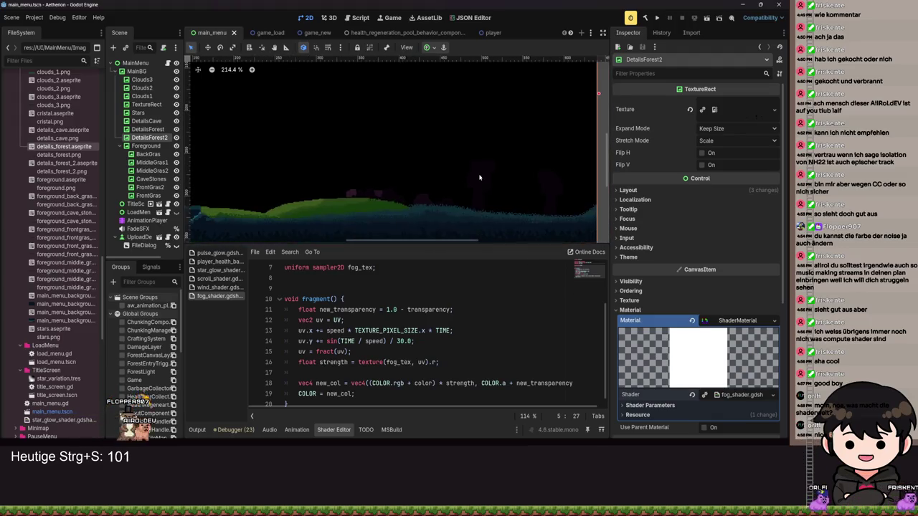
scroll(451, 188, "up", 2)
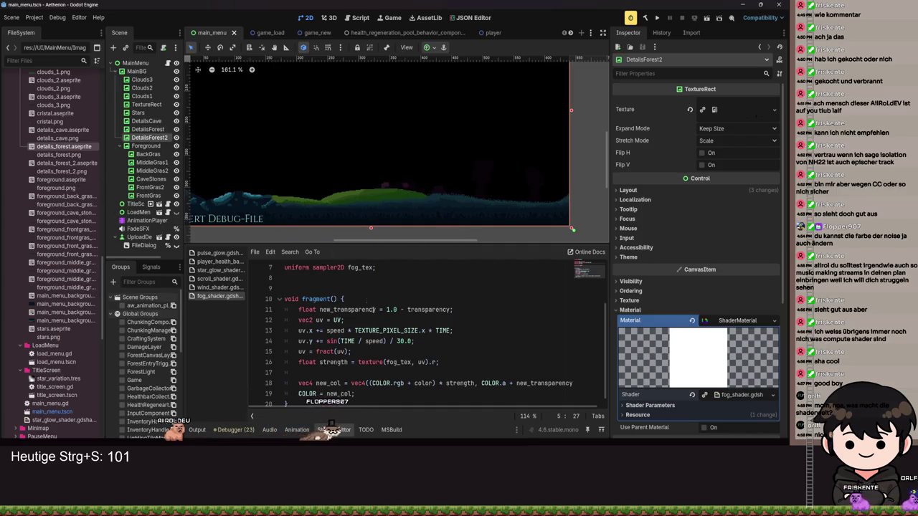
scroll(717, 301, "down", 5)
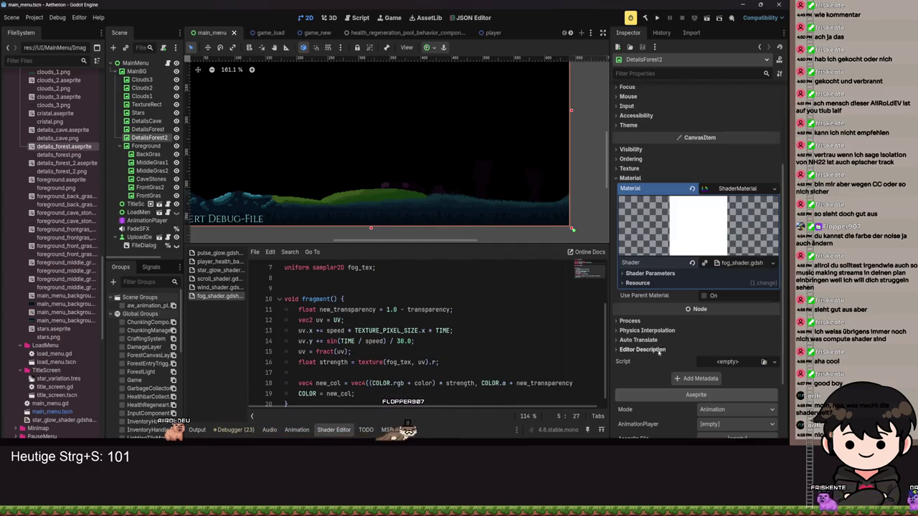
left_click(739, 263)
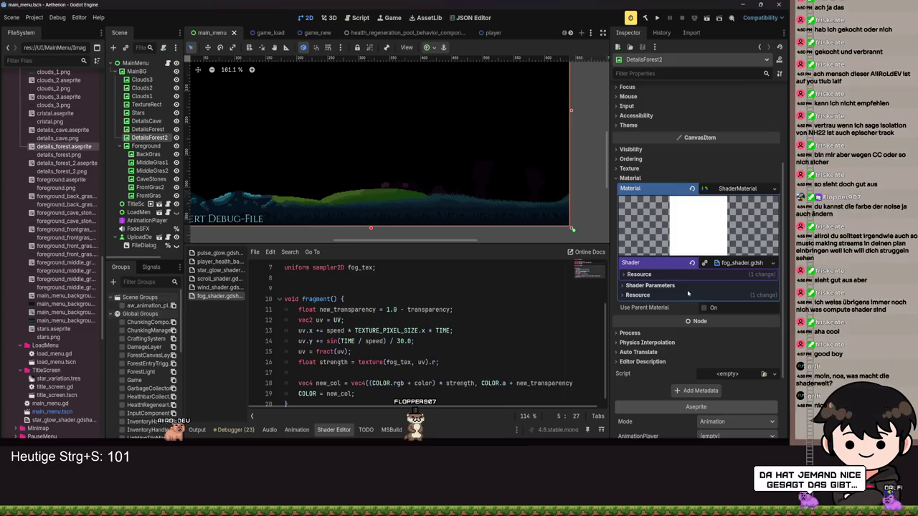
left_click(649, 285)
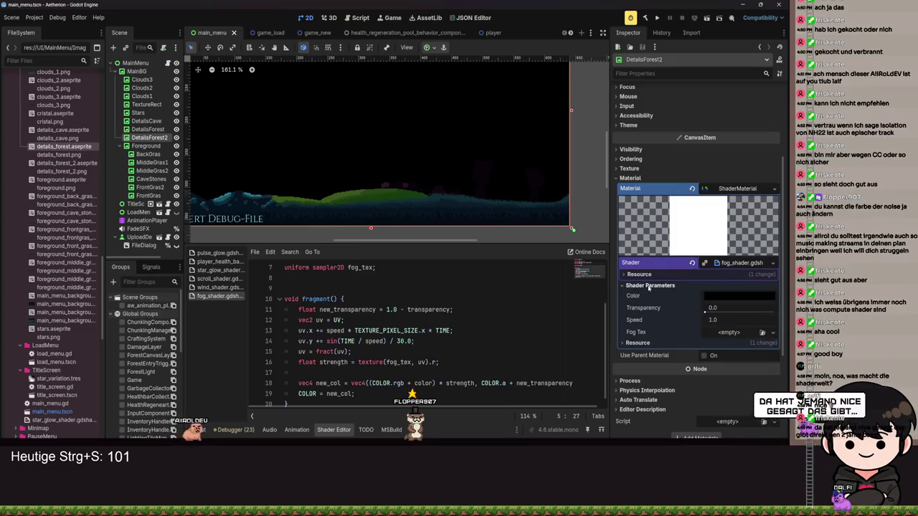
- Select DetailsForest and bring up its shader resource's options menu
left_click(139, 130)
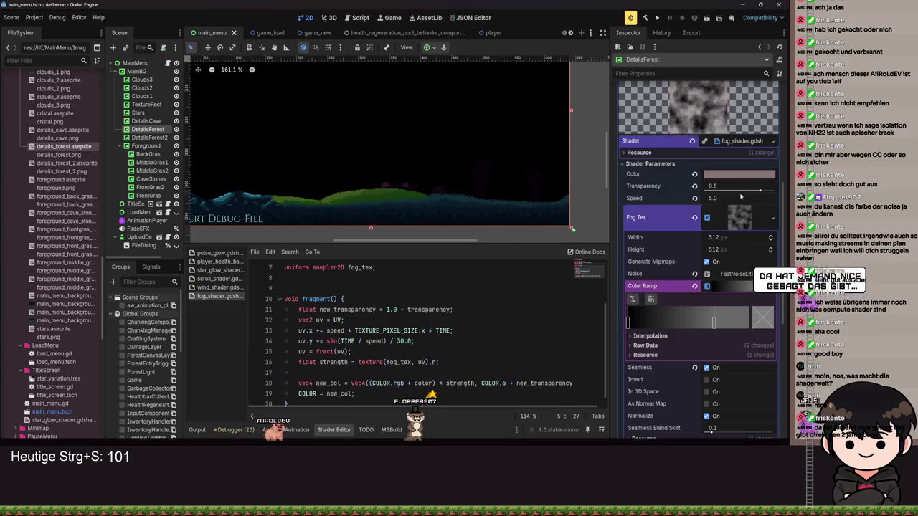
left_click(772, 141)
left_click(732, 180)
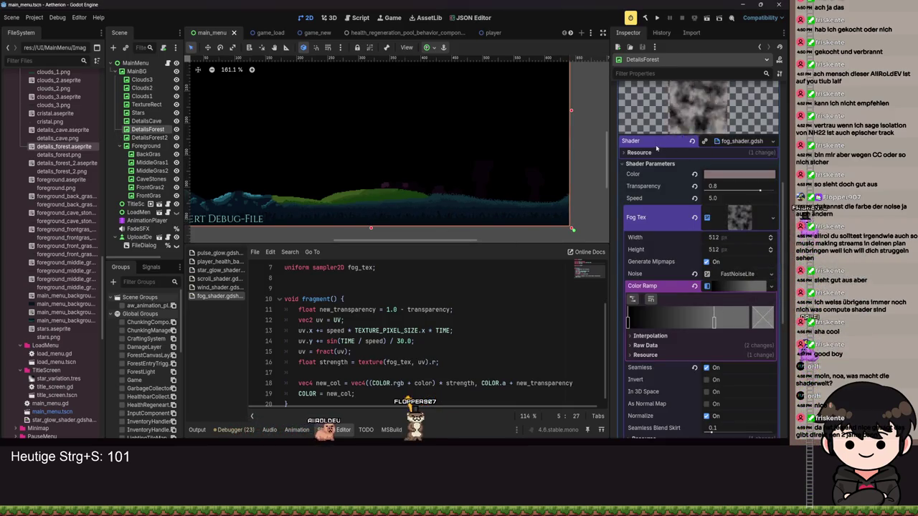
right_click(720, 144)
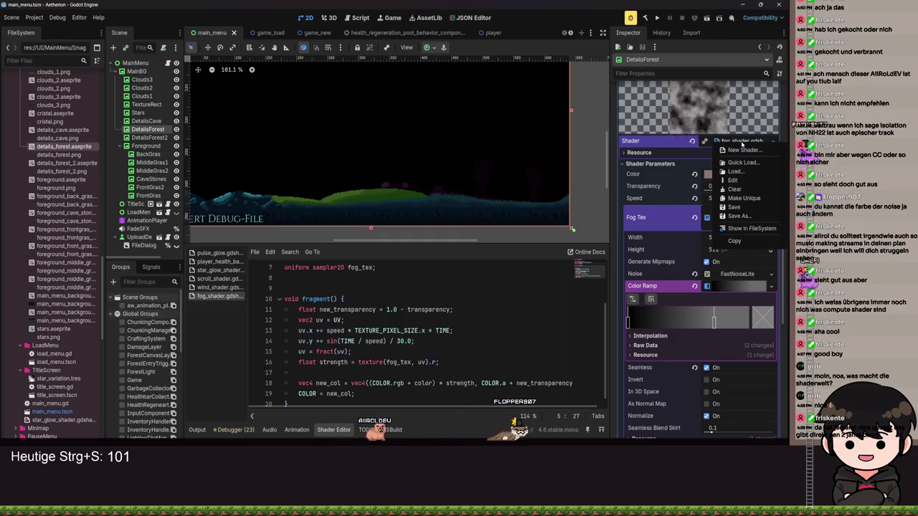
- Make DetailsForest's shader unique and Save As fog.gdshader in the MainMenu folder
left_click(736, 200)
right_click(733, 141)
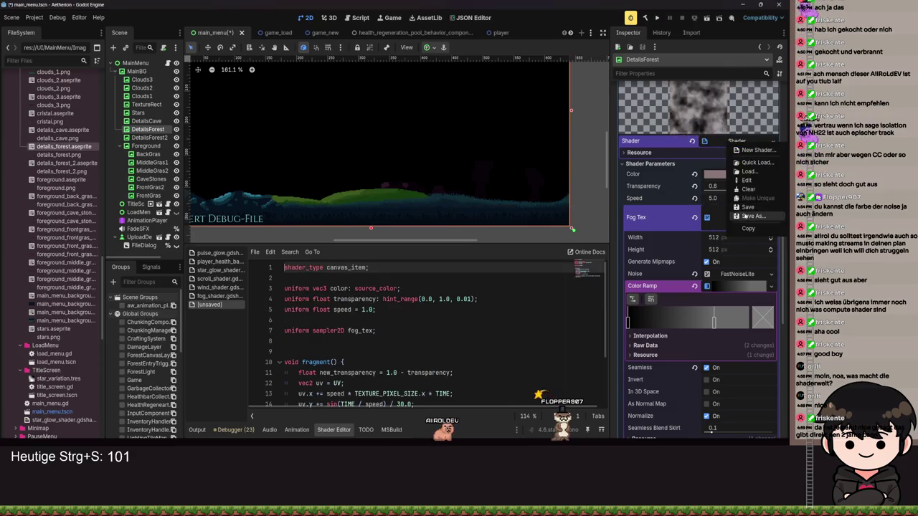
left_click(740, 216)
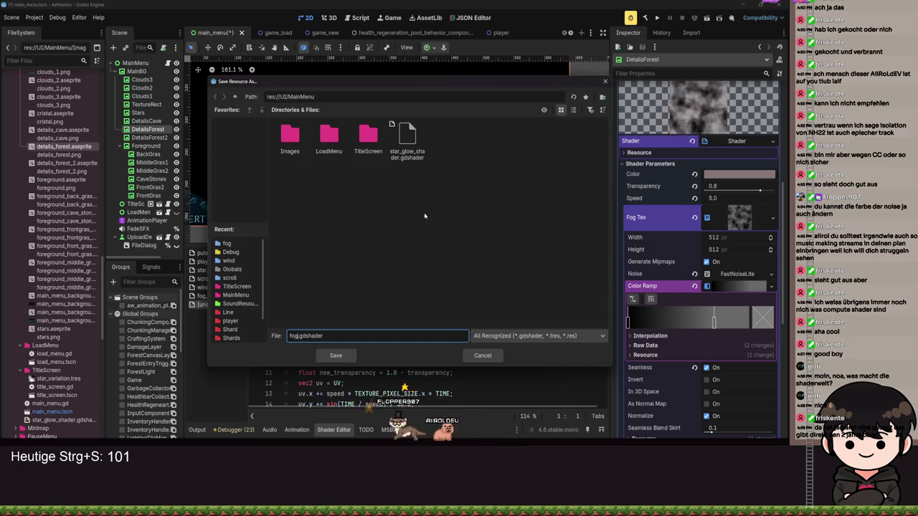
key("Return")
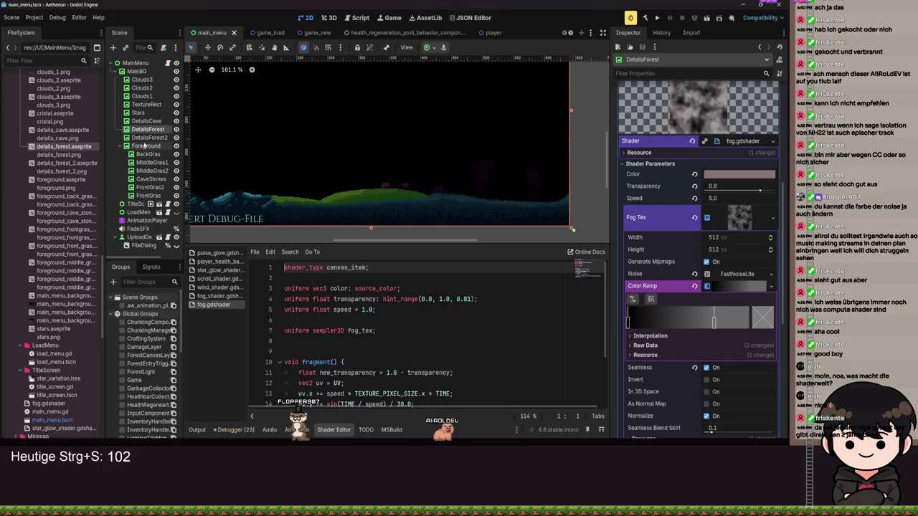
- Quick Load fog.gdshader into DetailsForest2's shader slot, save, and reselect DetailsForest
left_click(146, 137)
left_click(772, 263)
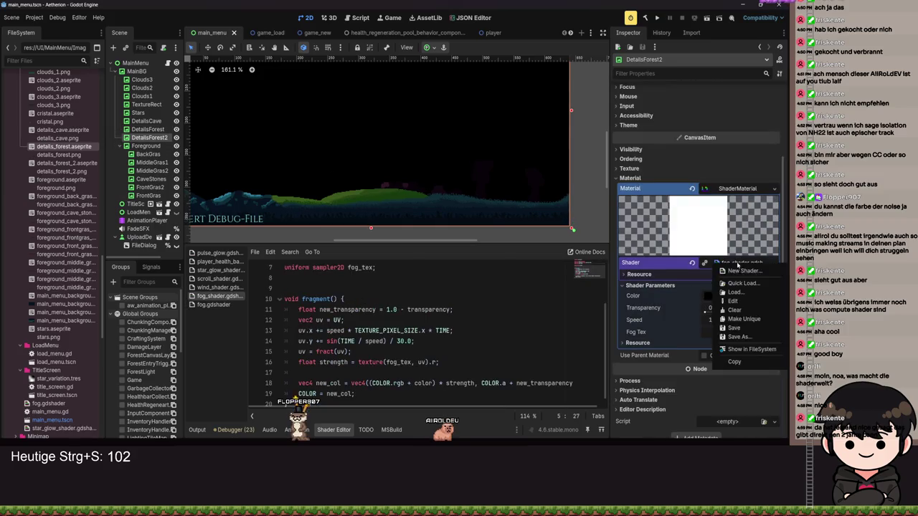
left_click(738, 283)
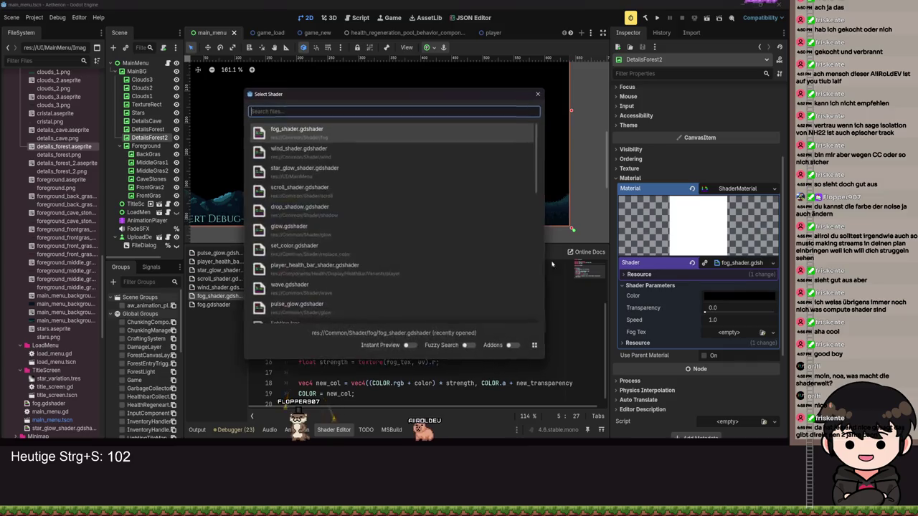
type("fo")
left_click(309, 136)
key("ctrl+s")
left_click(132, 129)
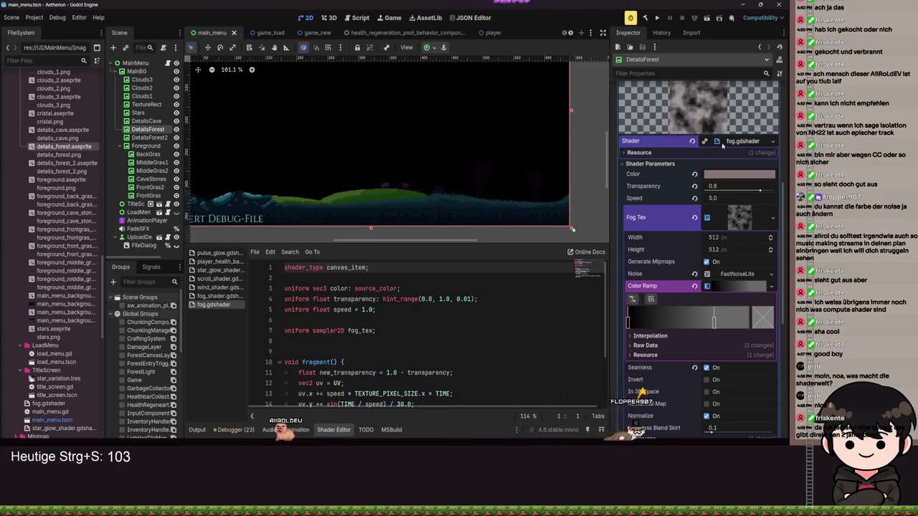
- Turn off Generate Mipmaps for DetailsForest's fog noise texture
left_click(717, 141)
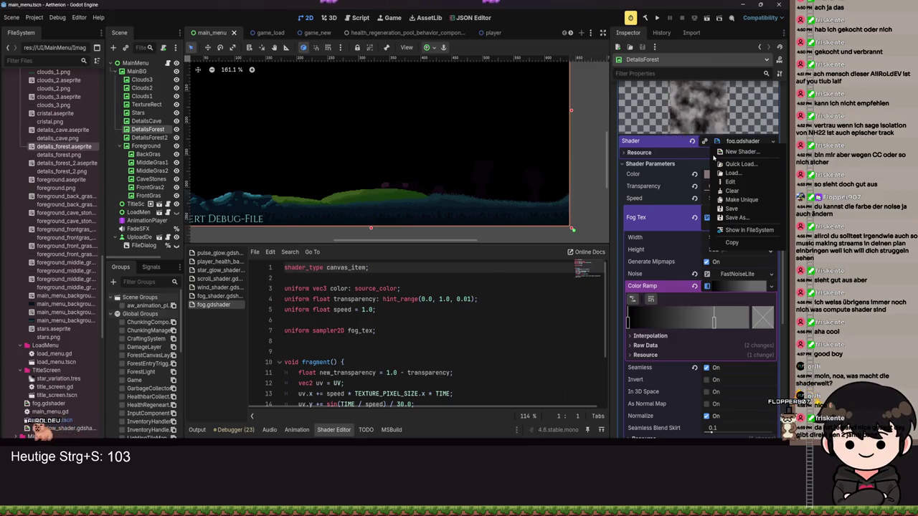
key("Escape")
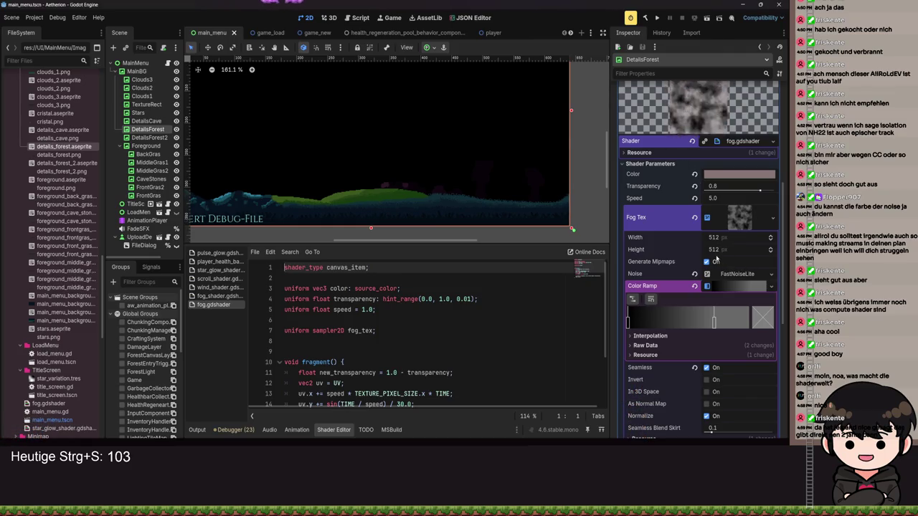
left_click(707, 262)
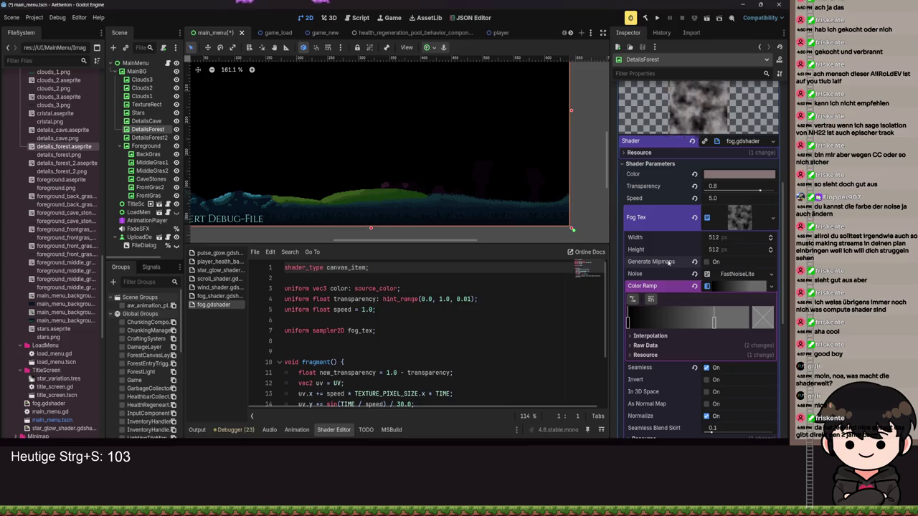
mouse_move(667, 263)
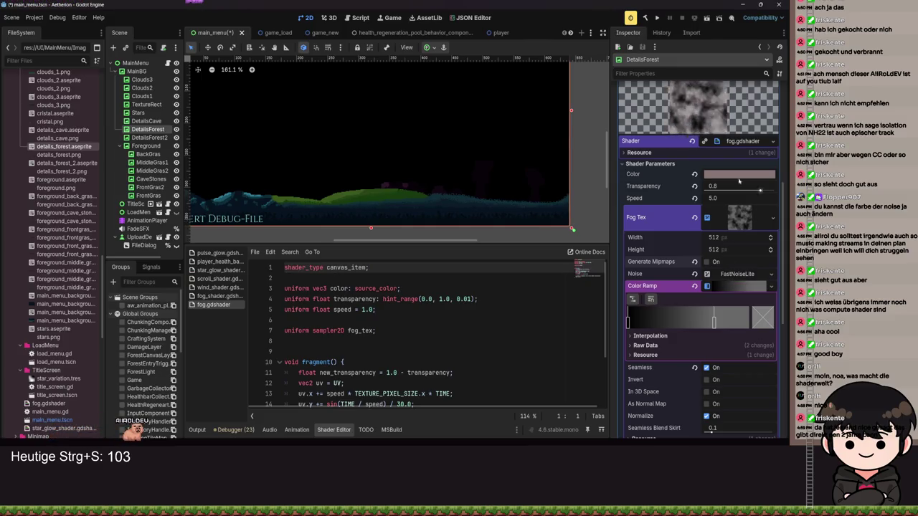
- Inspect the shader's Resource section and options menu without changing anything
left_click(724, 152)
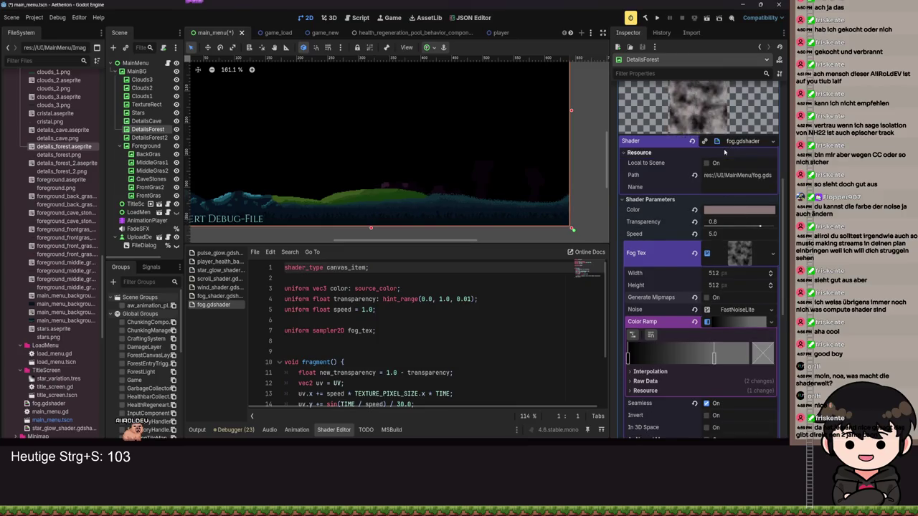
left_click(723, 153)
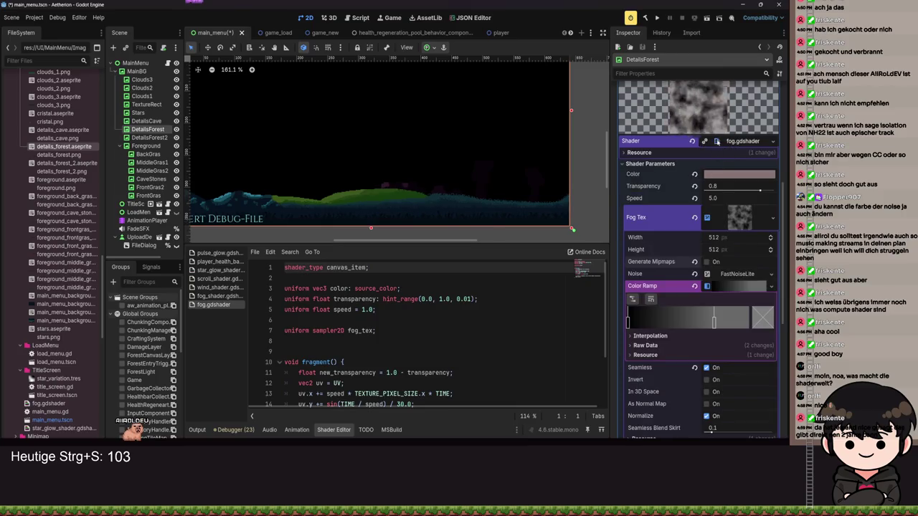
right_click(725, 142)
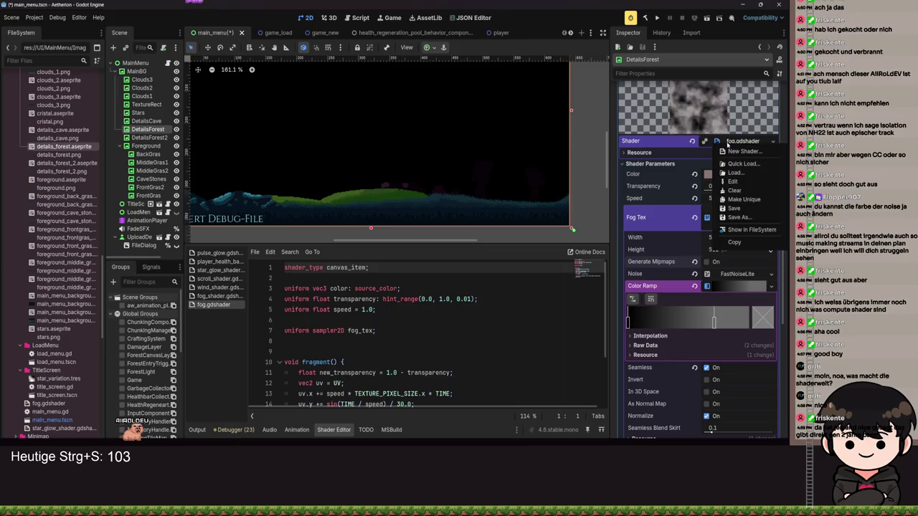
left_click(690, 163)
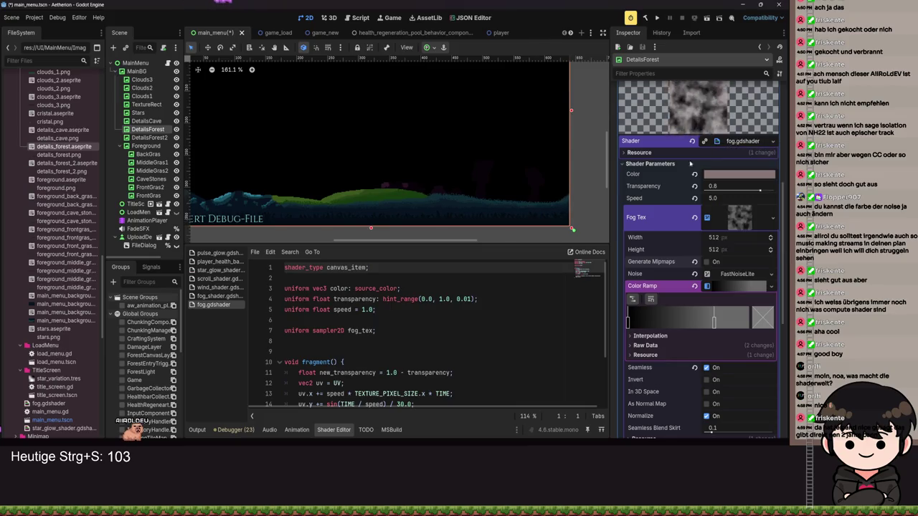
- Clear DetailsForest2's shader and close the unsaved embedded shader tab
left_click(152, 137)
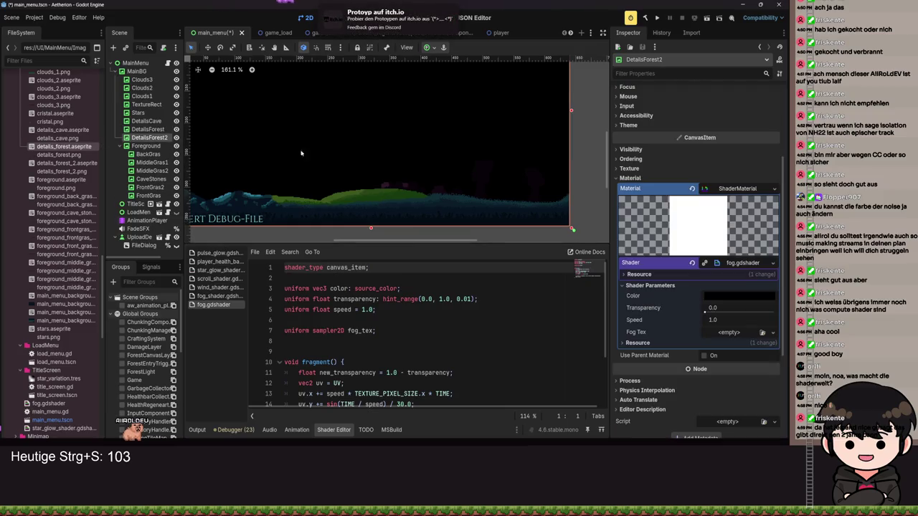
left_click(705, 263)
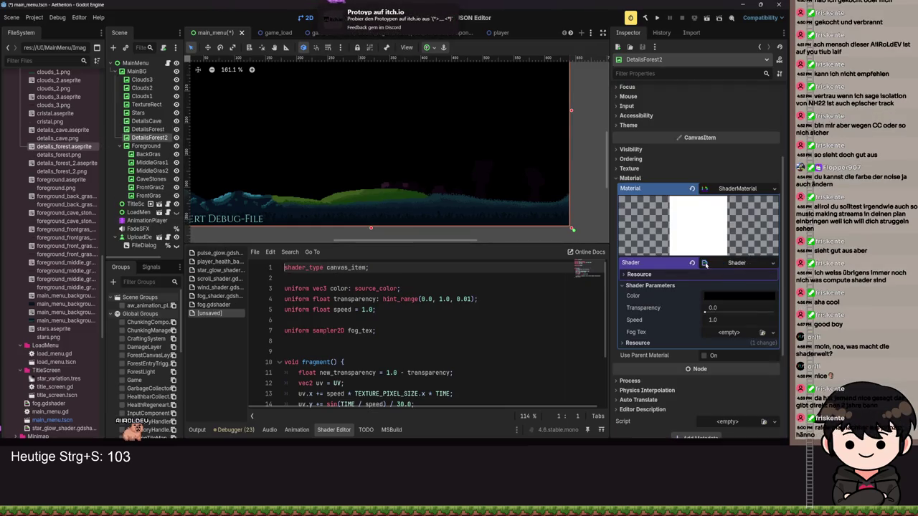
left_click(448, 320)
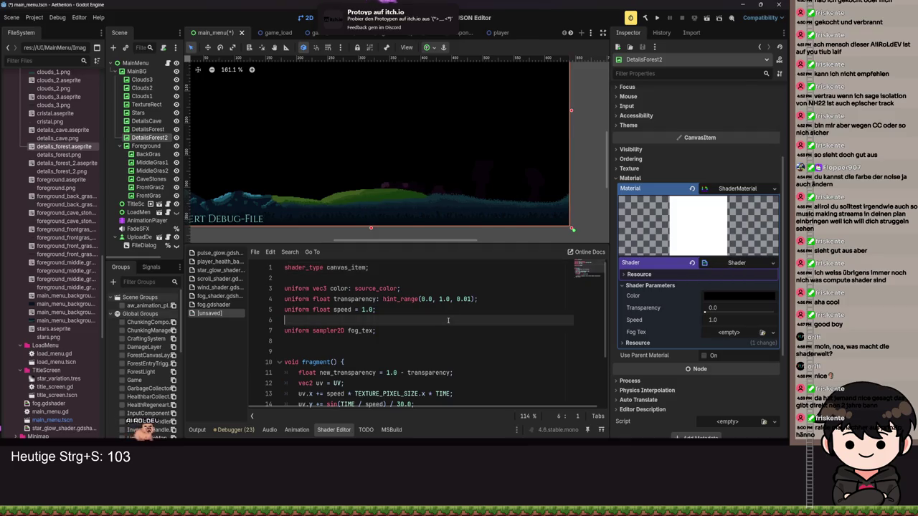
left_click(692, 263)
left_click(739, 277)
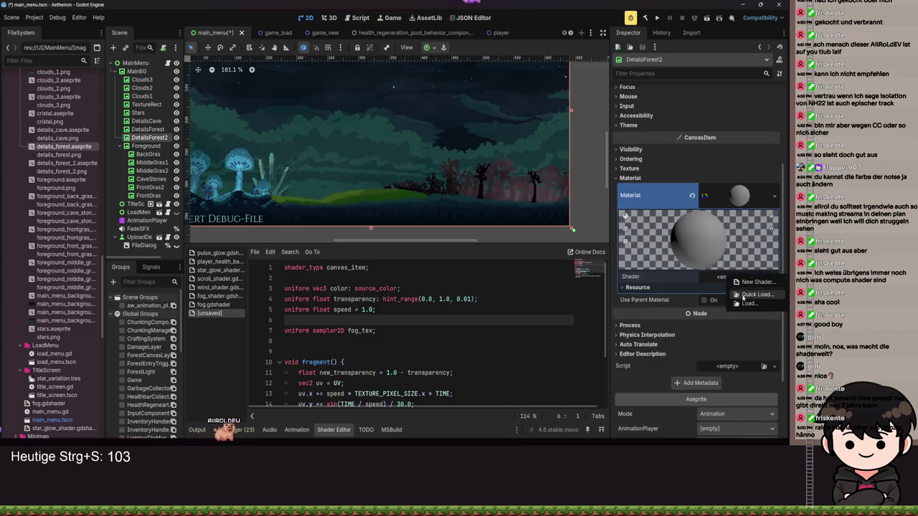
left_click(407, 334)
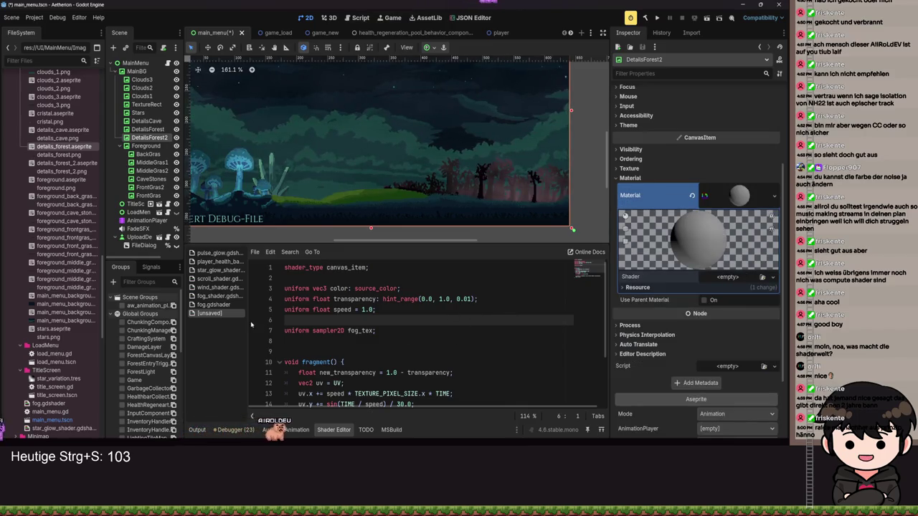
right_click(211, 314)
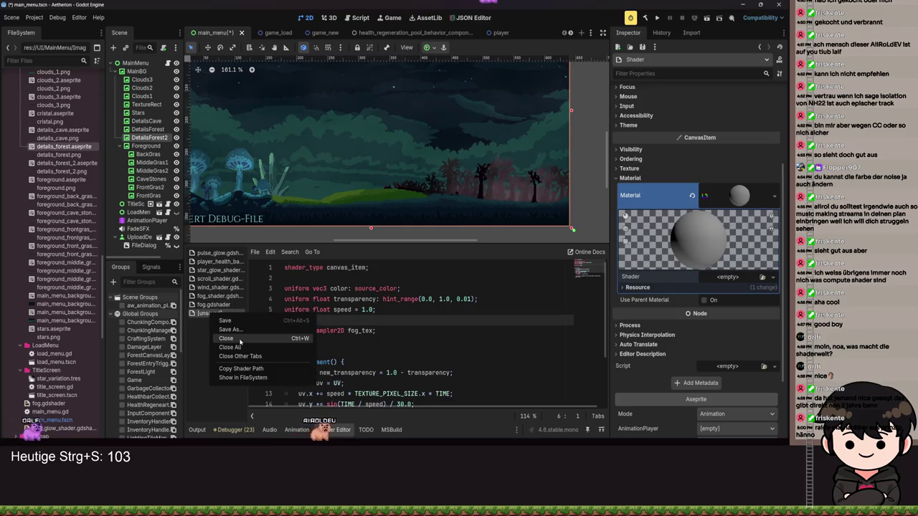
left_click(241, 340)
- Load fog.gdshader into DetailsForest2's shader slot and save the scene
left_click(732, 285)
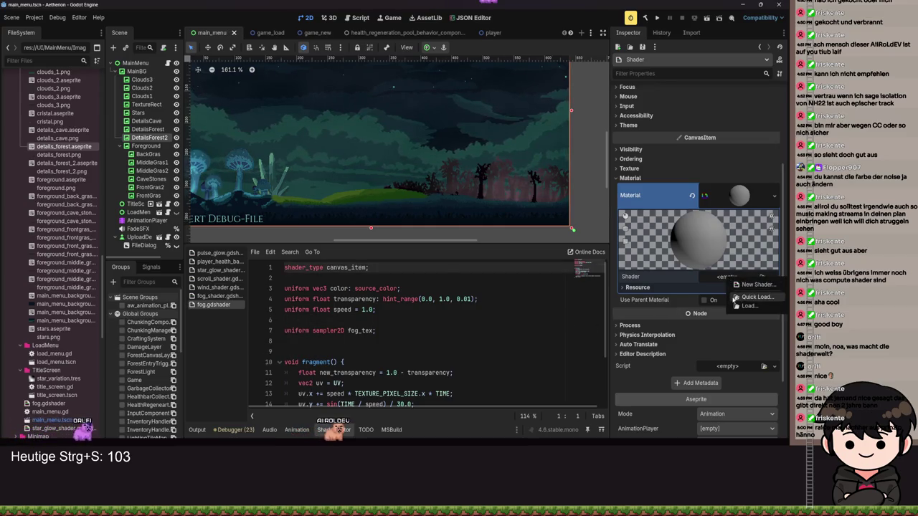
left_click(749, 302)
double_click(341, 147)
key("ctrl+s")
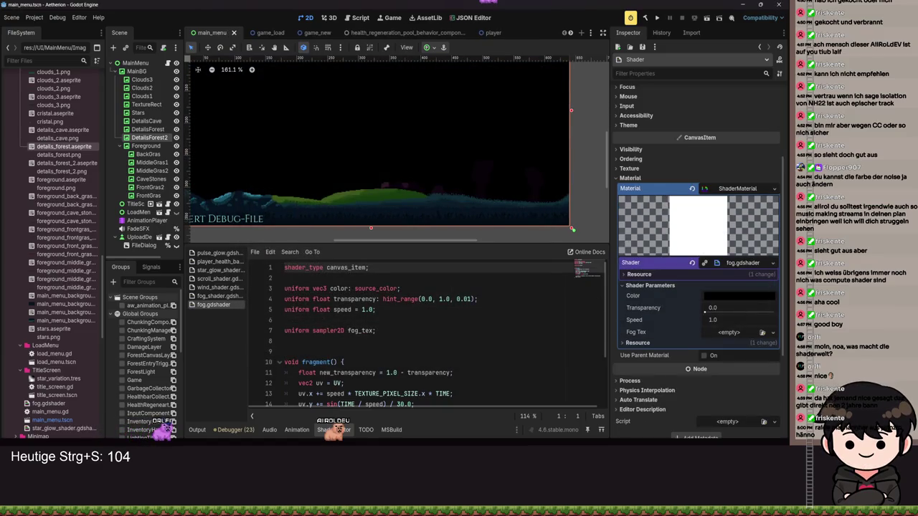
- Compare with DetailsForest and empty DetailsForest2's material Resource Path field
left_click(646, 344)
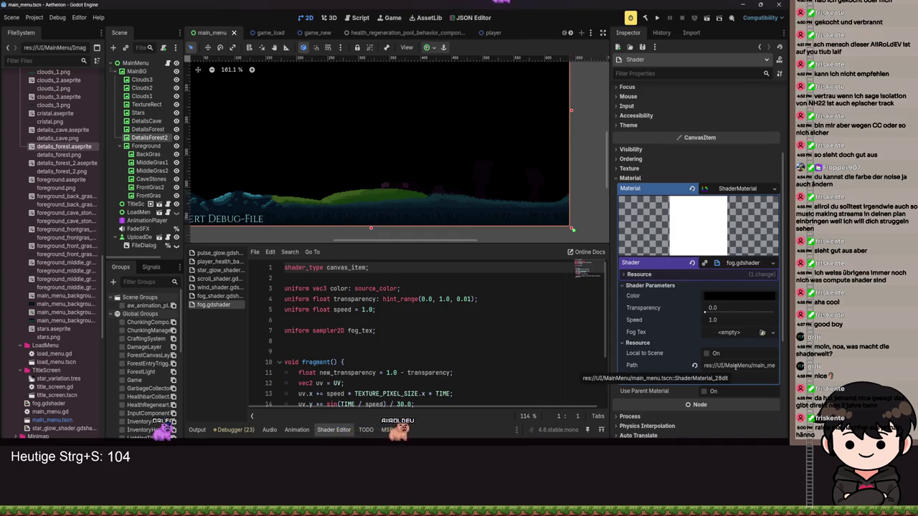
left_click(144, 129)
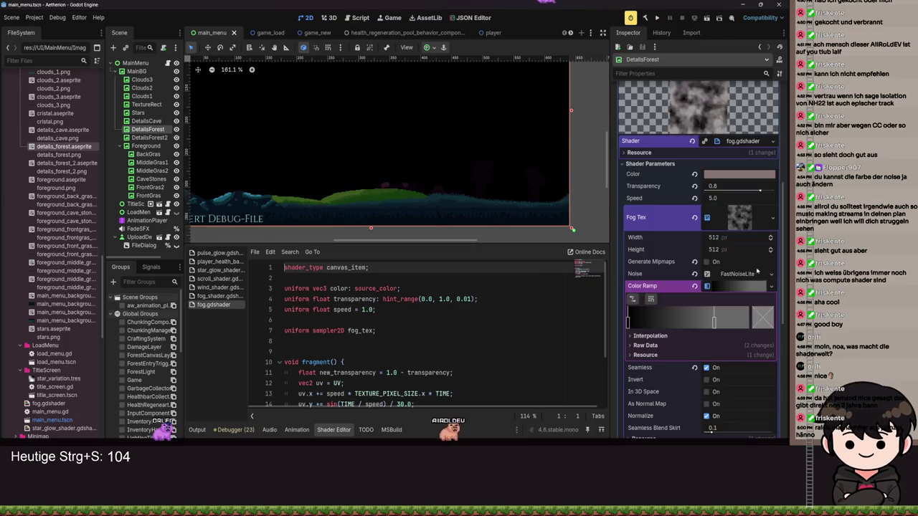
scroll(745, 306, "down", 5)
left_click(721, 251)
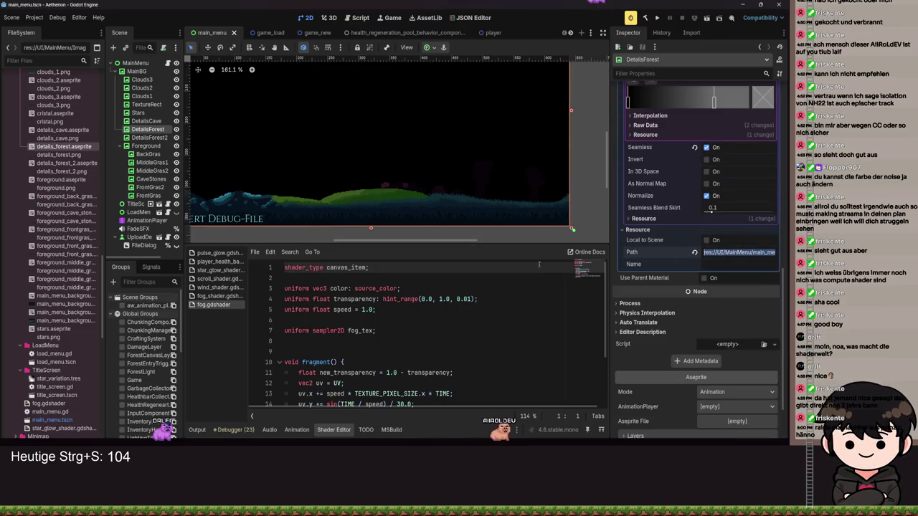
left_click(149, 138)
double_click(727, 366)
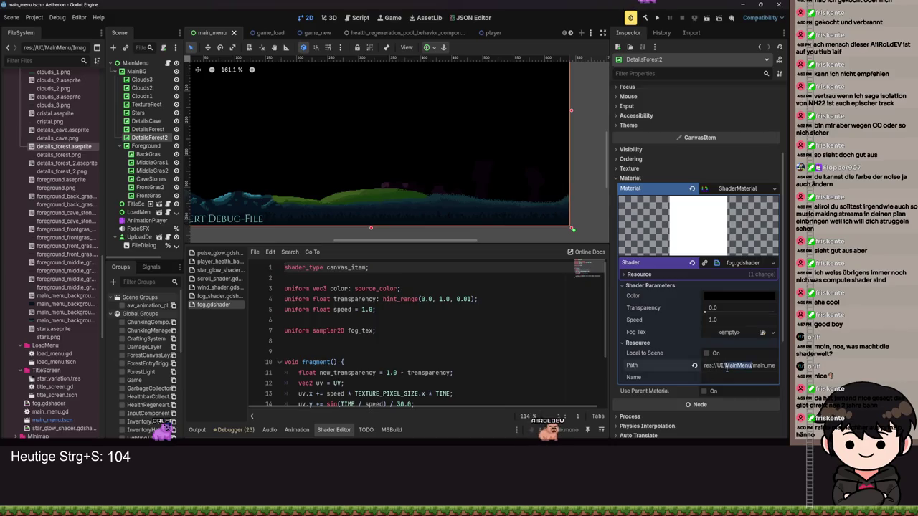
key("ctrl+a")
key("BackSpace")
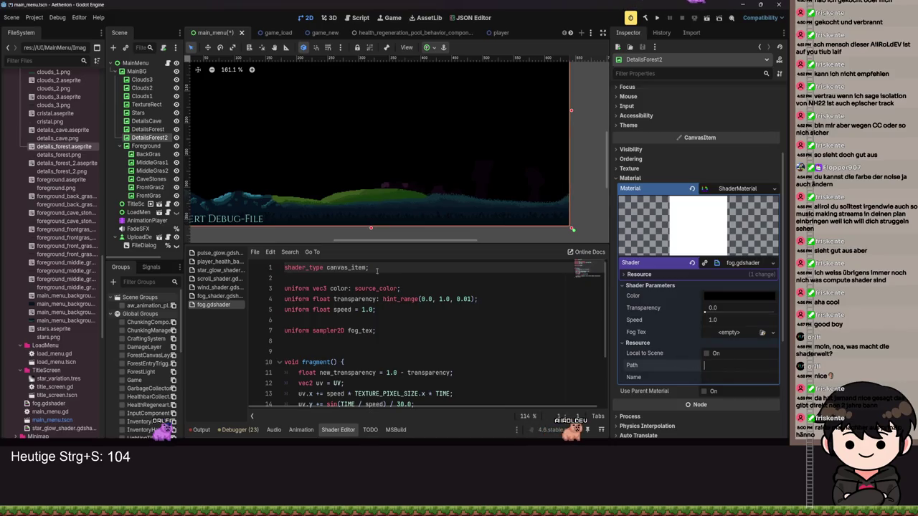
left_click(157, 132)
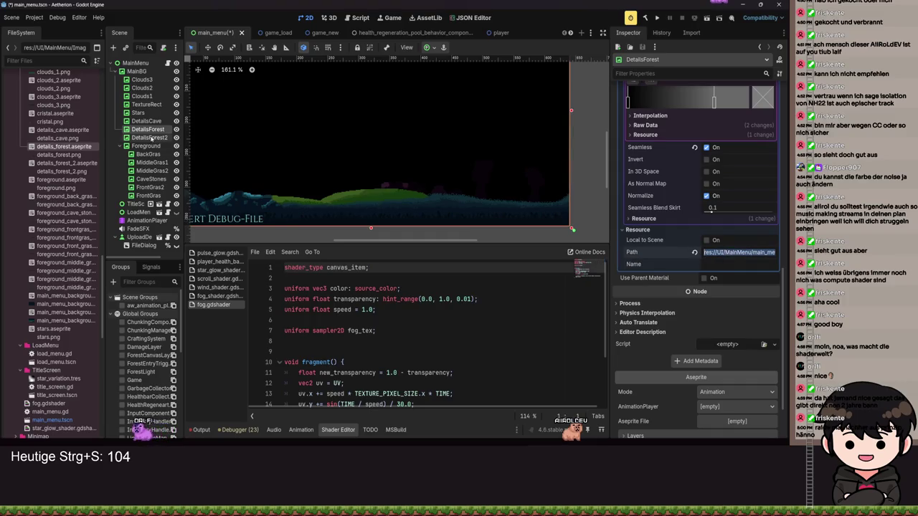
left_click(151, 137)
left_click(734, 364)
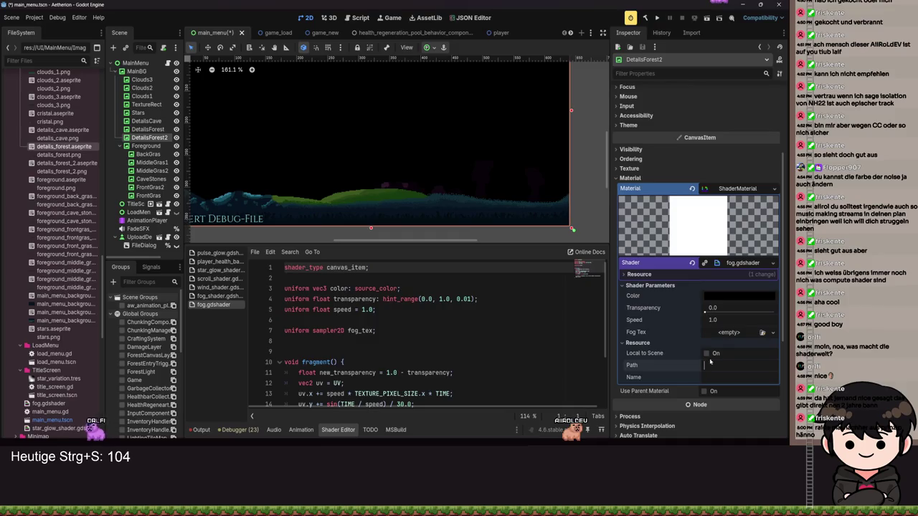
key("Tab")
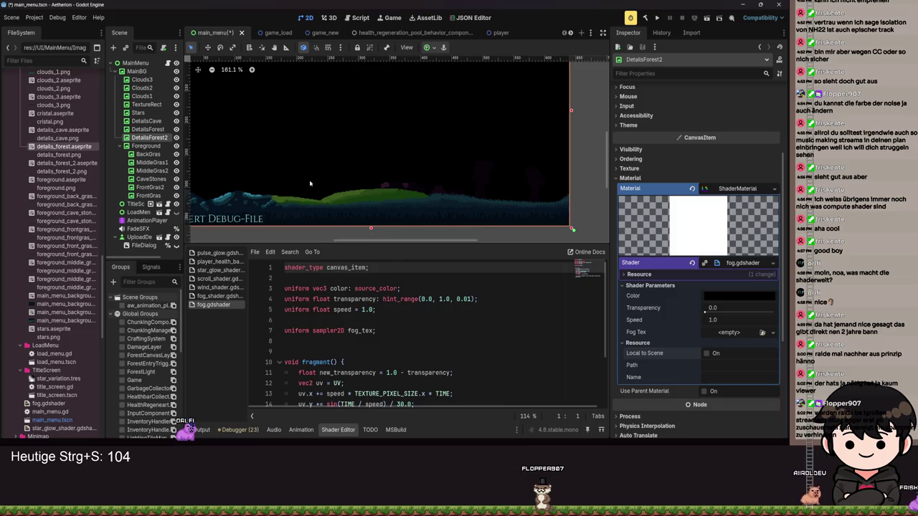
- Copy fog.gdshader from DetailsForest's material and paste it into DetailsForest2's Shader slot
scroll(478, 180, "down", 4)
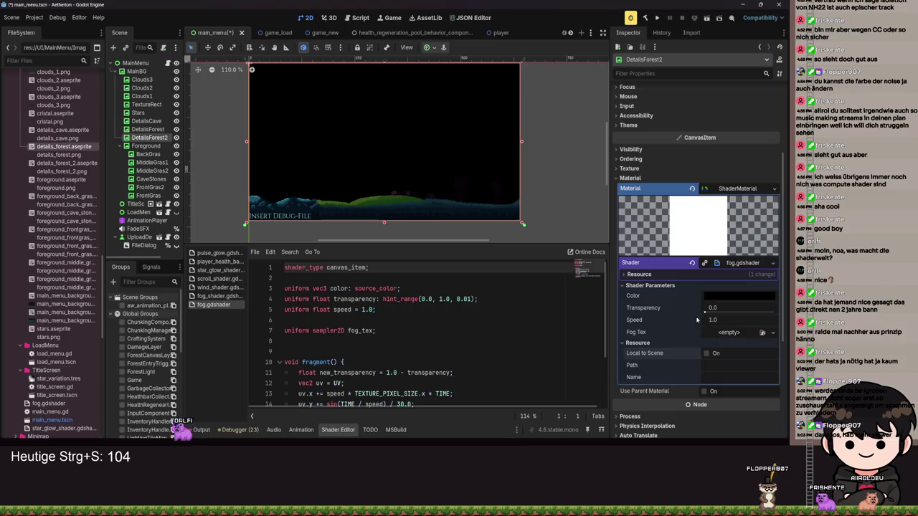
left_click(772, 262)
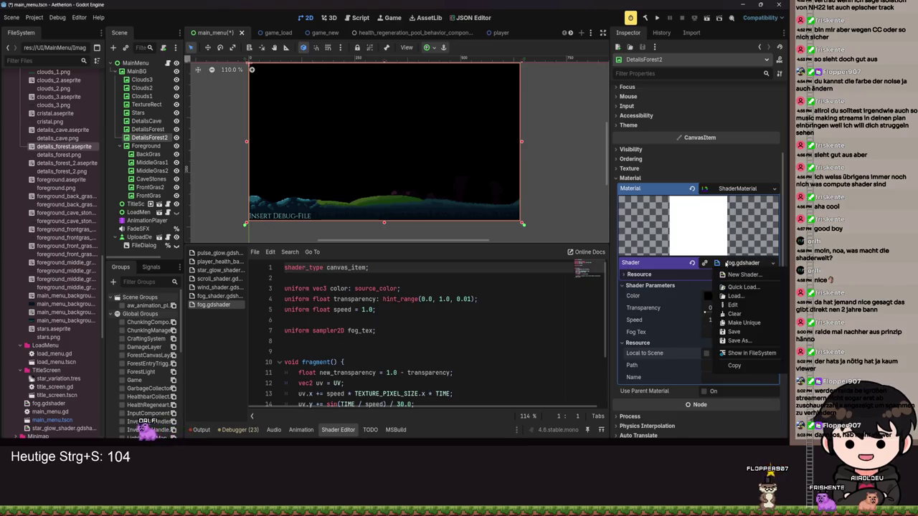
key("Escape")
left_click(148, 129)
scroll(658, 228, "up", 5)
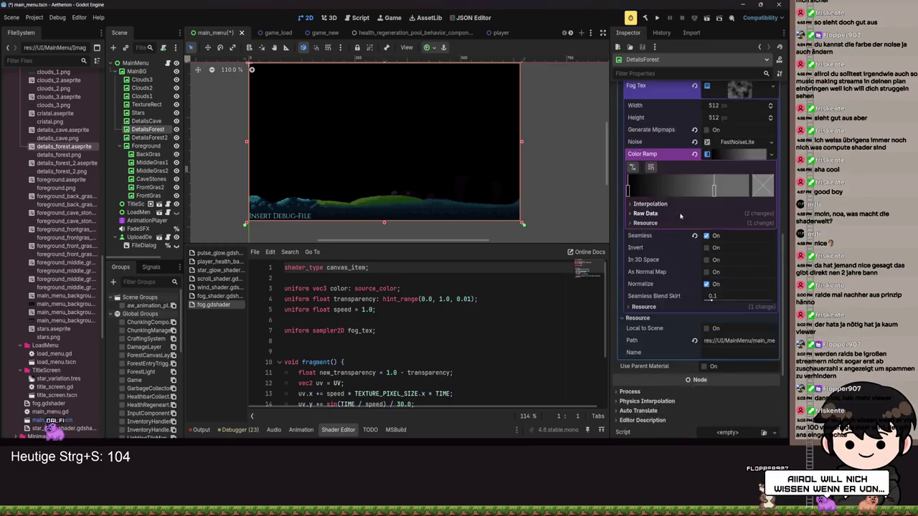
left_click(772, 97)
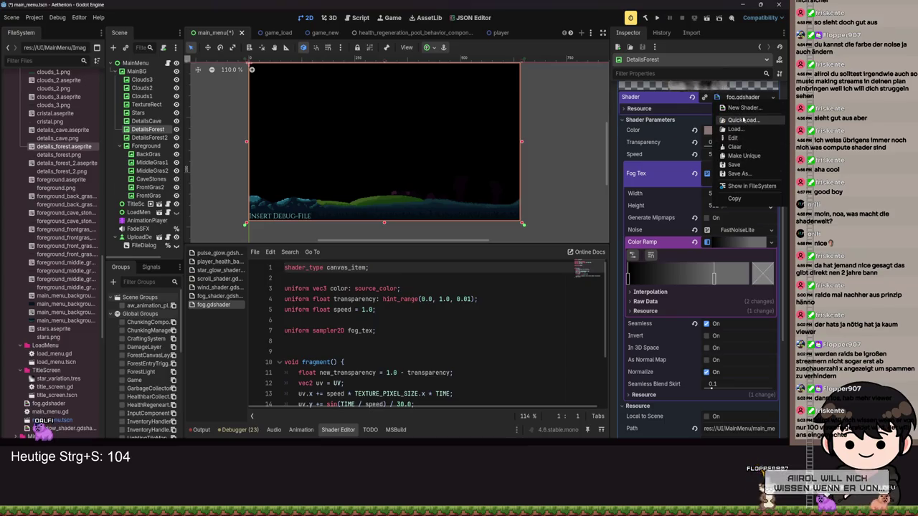
left_click(746, 197)
left_click(148, 136)
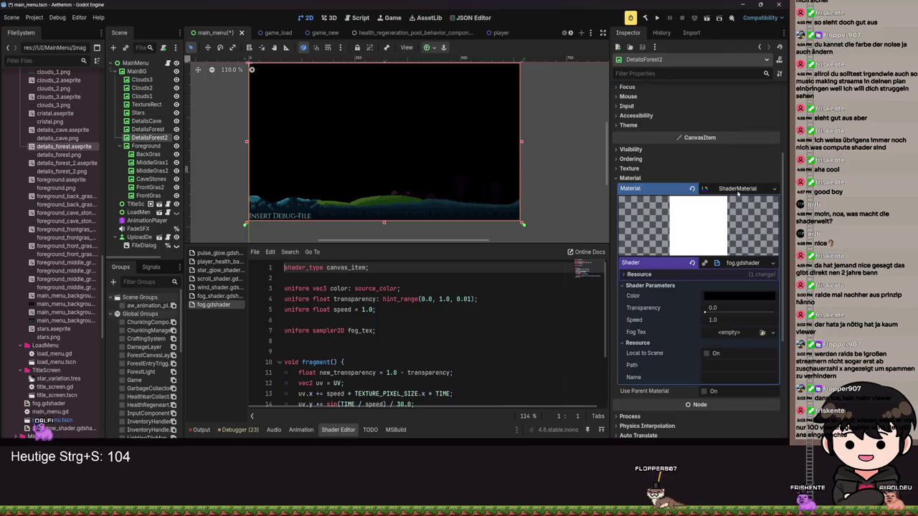
left_click(772, 262)
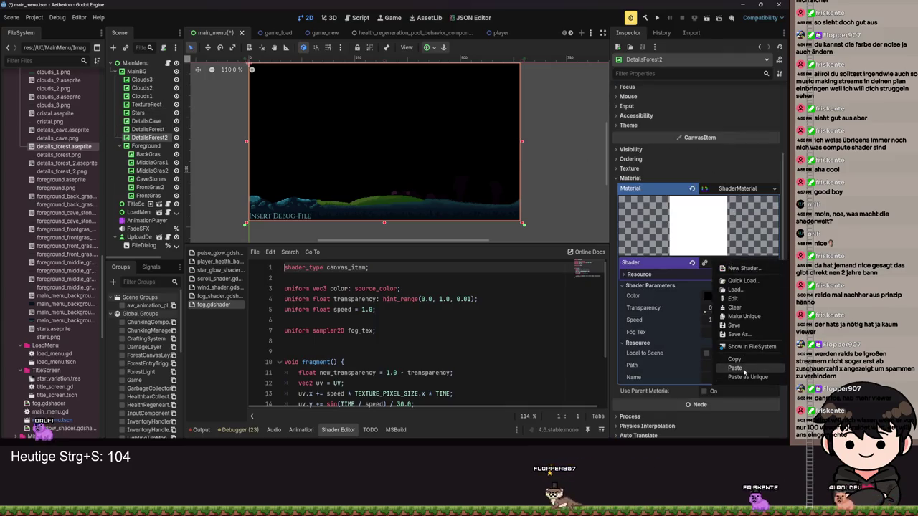
left_click(743, 368)
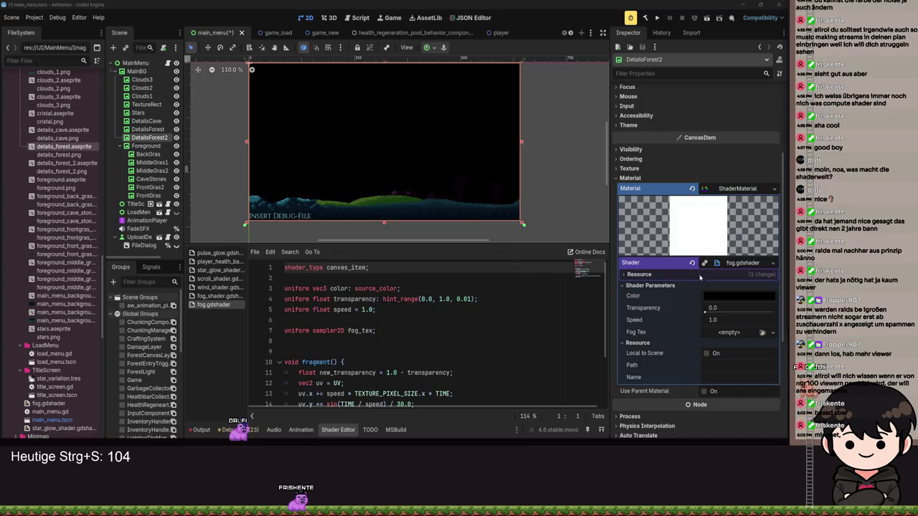
- Review DetailsForest2's Speed and Fog Tex parameters, then return to DetailsForest
scroll(700, 277, "down", 2)
mouse_move(723, 253)
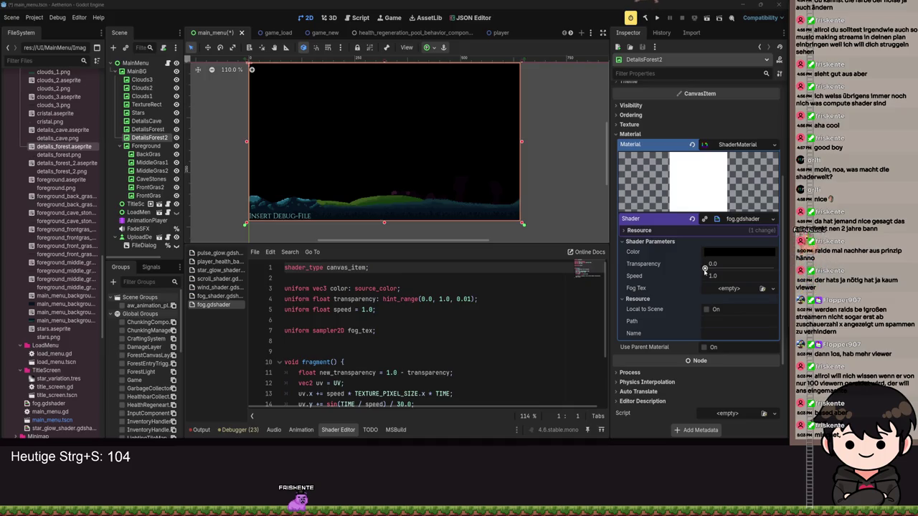
left_click(710, 276)
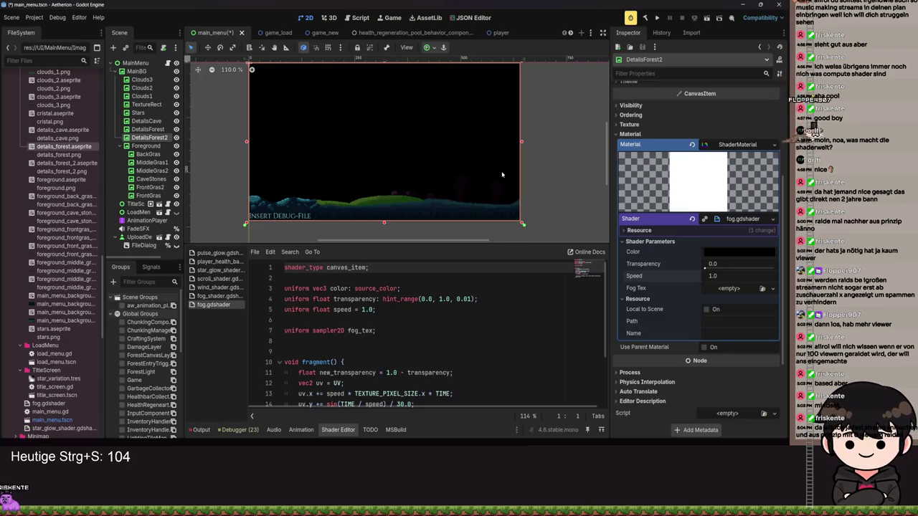
scroll(440, 303, "down", 1)
scroll(440, 302, "up", 1)
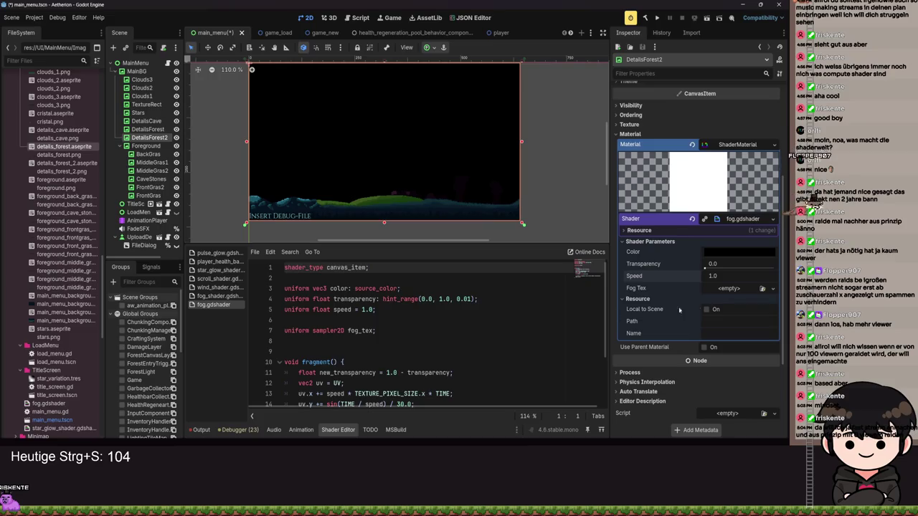
left_click(729, 288)
left_click(670, 287)
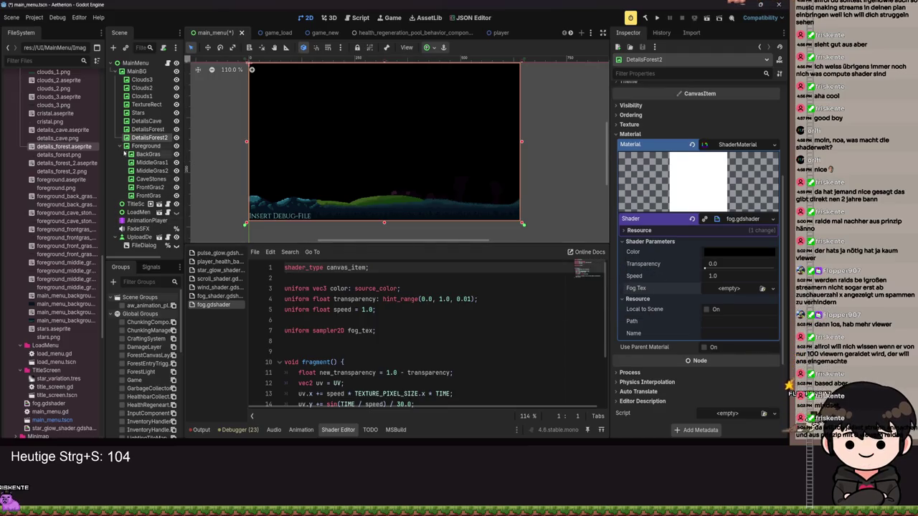
key("Up")
scroll(689, 232, "up", 3)
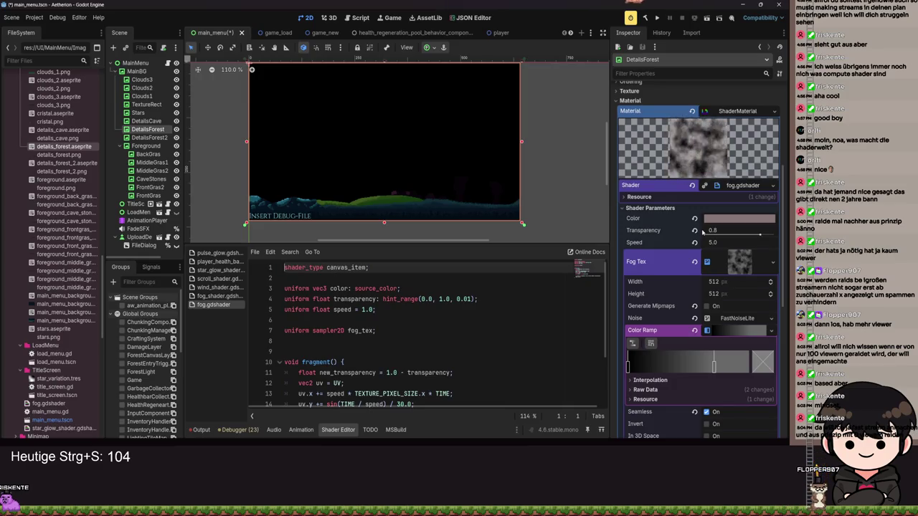
- Reshape DetailsForest's fog Color Ramp, removing one gradient point
mouse_move(714, 369)
left_mouse_down()
mouse_move(690, 370)
mouse_move(766, 369)
left_mouse_up()
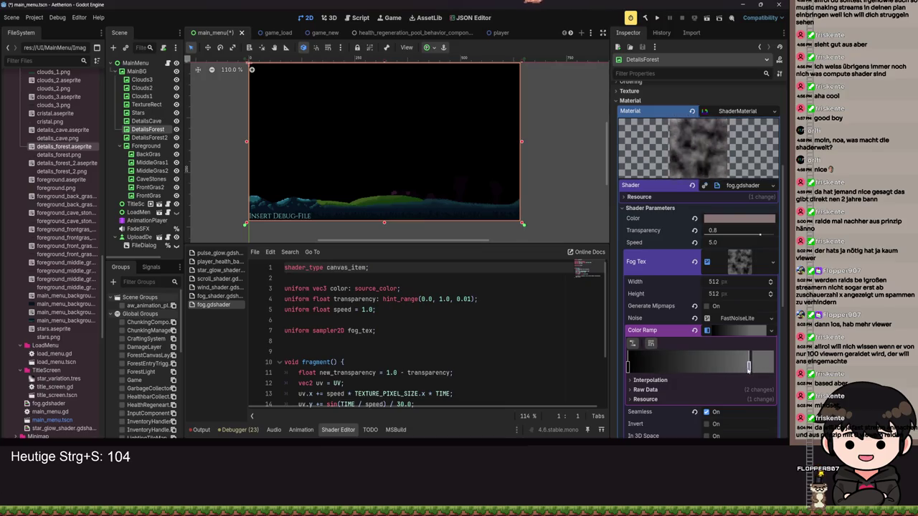
right_click(716, 368)
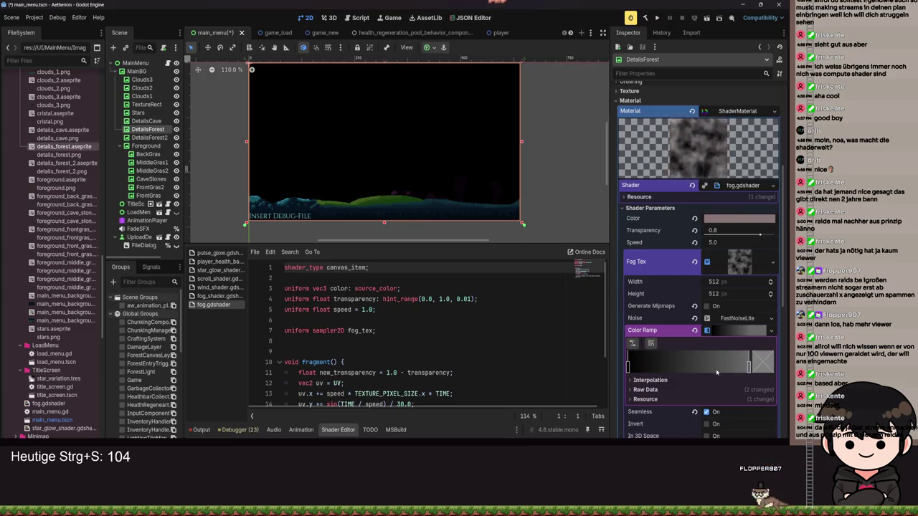
mouse_move(748, 367)
left_mouse_down()
mouse_move(699, 370)
mouse_move(769, 370)
left_mouse_up()
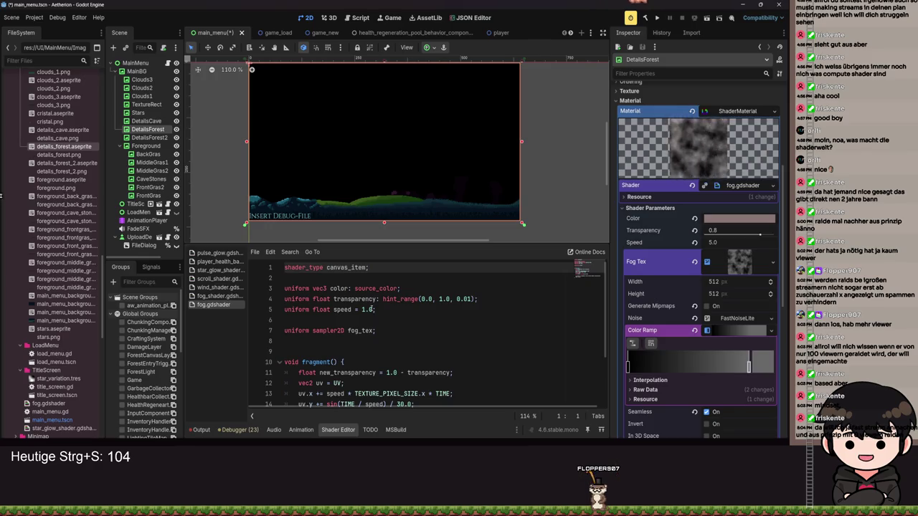
- Save the fog texture as fog_texture.tres and save the main_menu scene
left_click(772, 262)
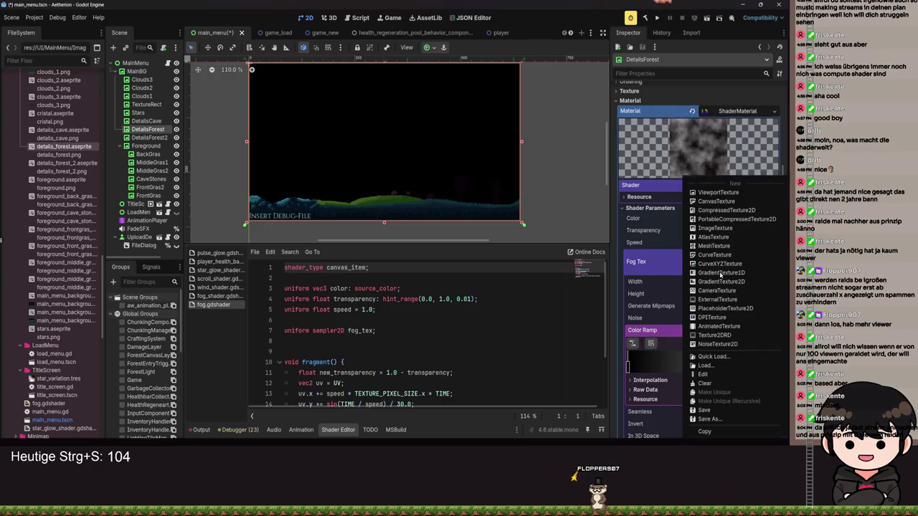
left_click(709, 418)
type("fog_")
type("texture.tres")
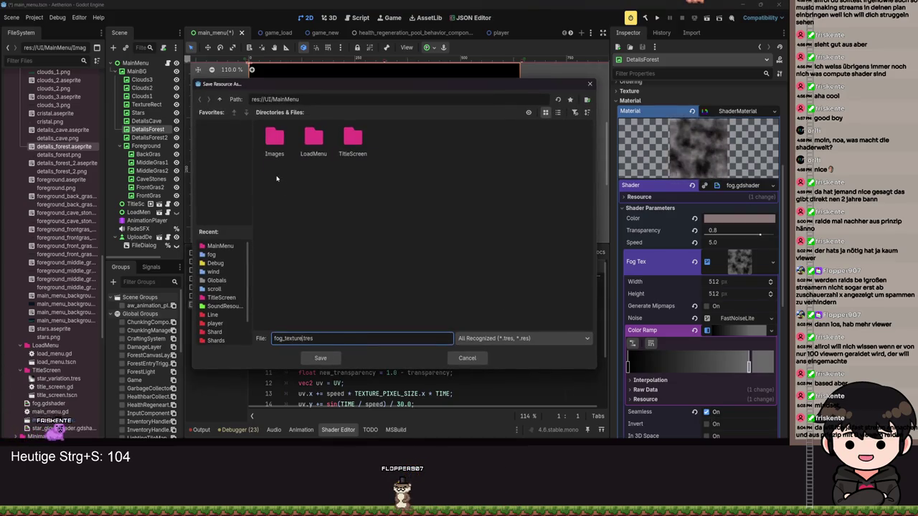
key("Return")
key("ctrl+s")
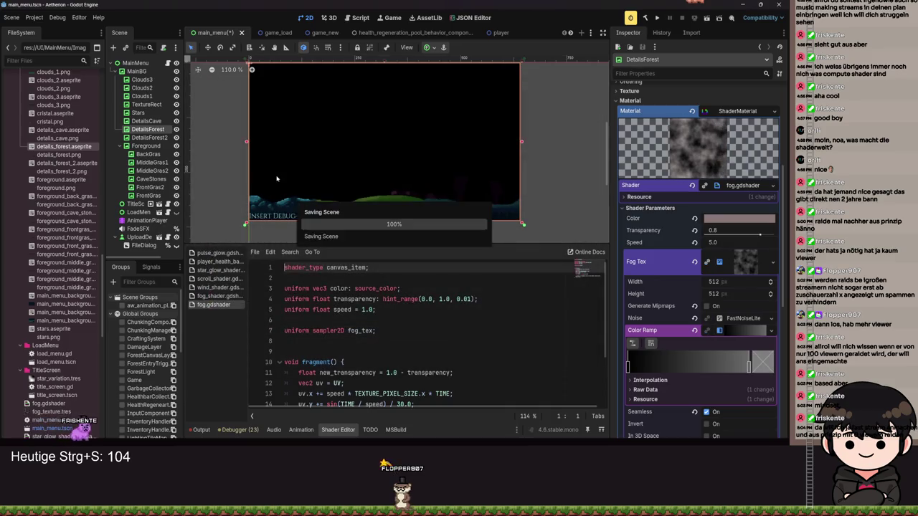
key("ctrl+s")
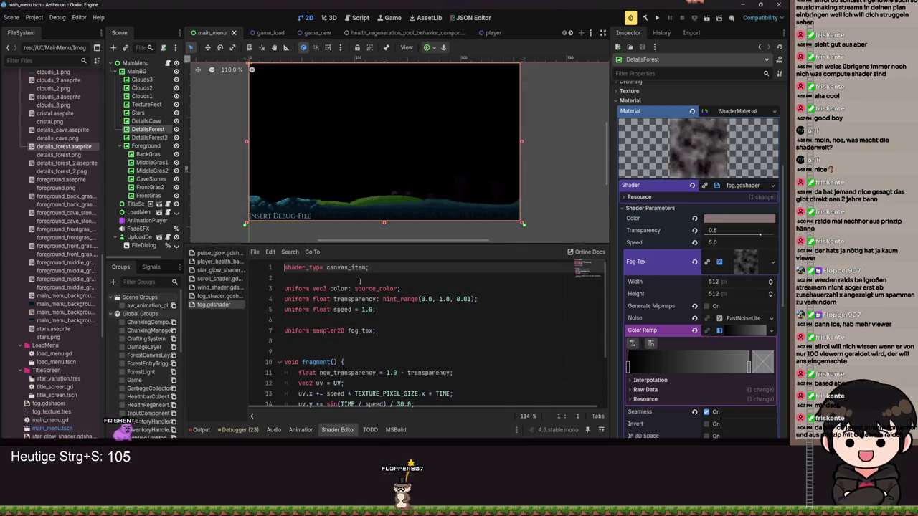
- Begin a Color default on the color uniform, reading linear RGB values from the picker
left_click(399, 288)
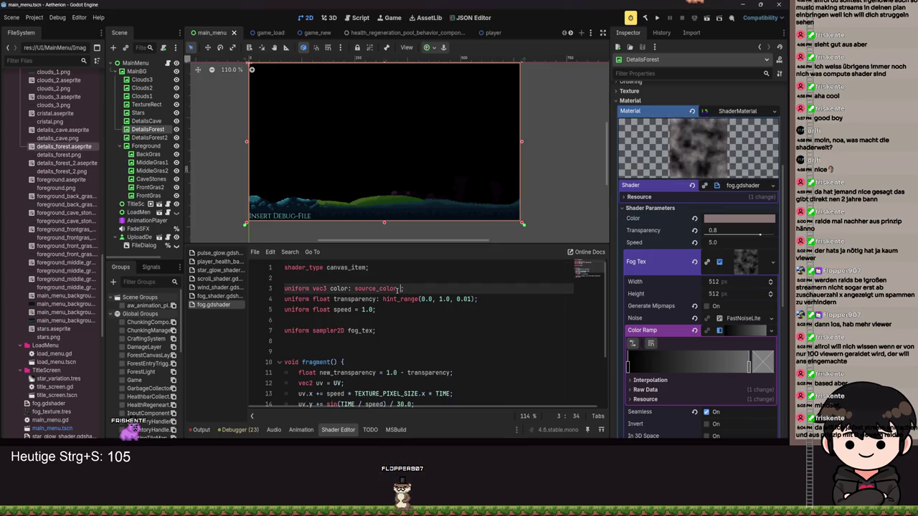
key("ctrl+s")
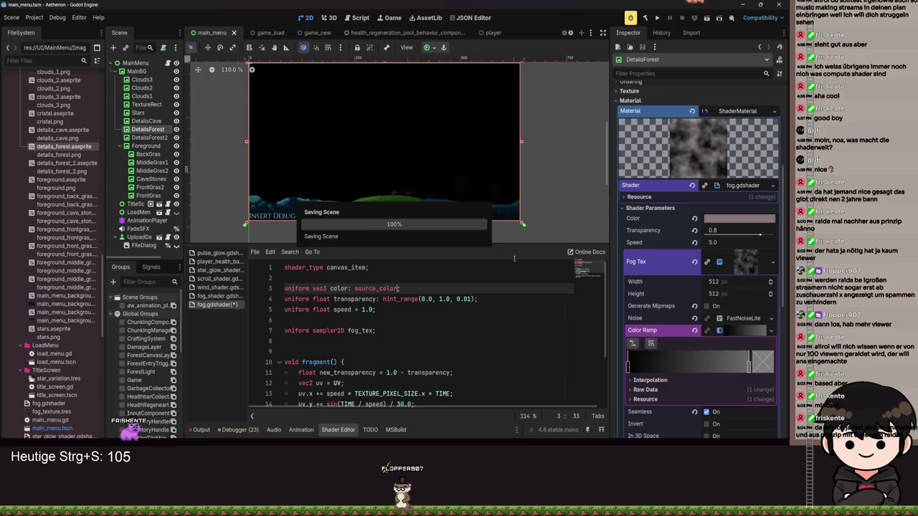
left_click(739, 218)
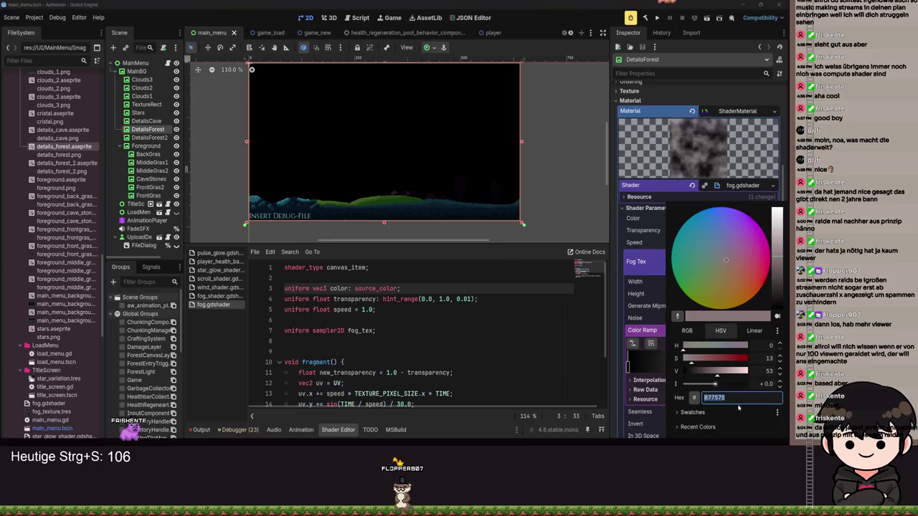
left_click(399, 288)
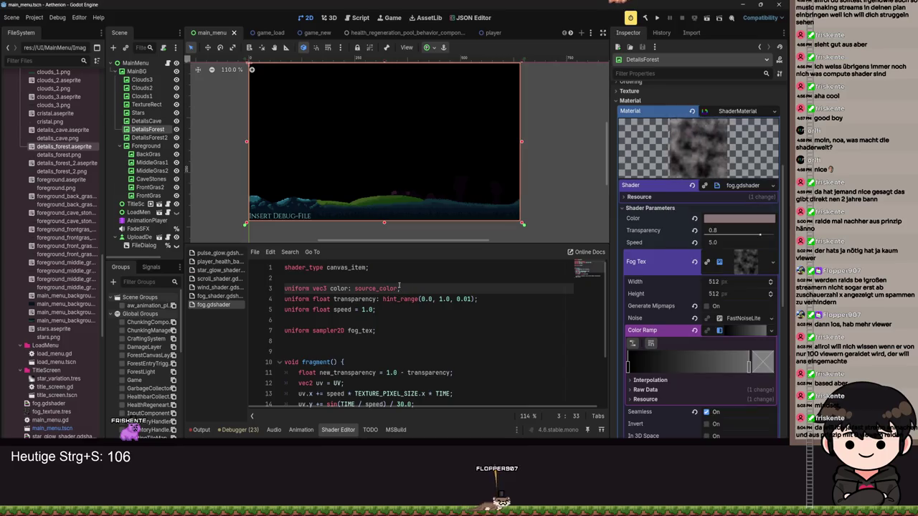
type("= Color")
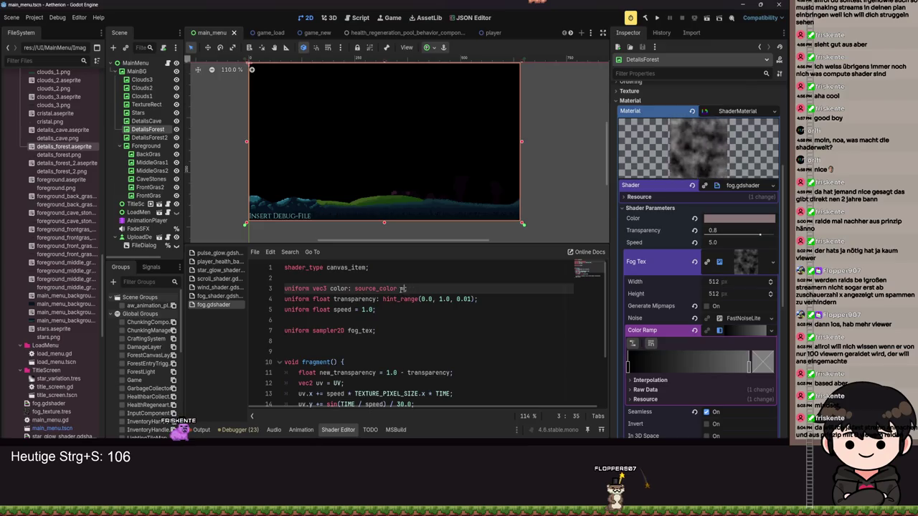
left_click(738, 221)
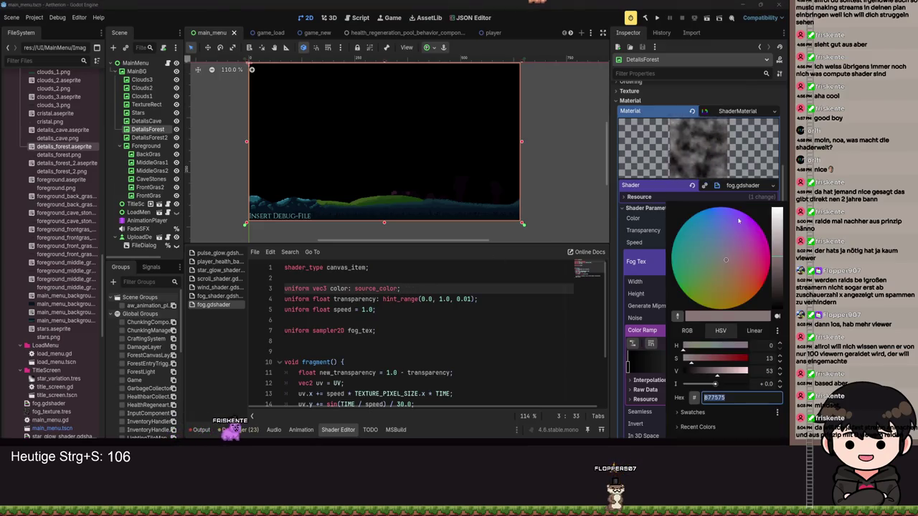
left_click(755, 331)
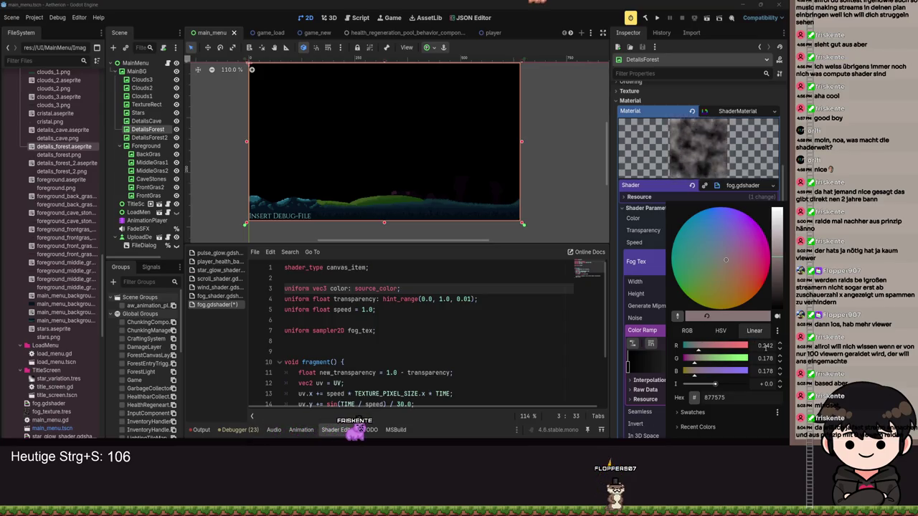
type("0.2")
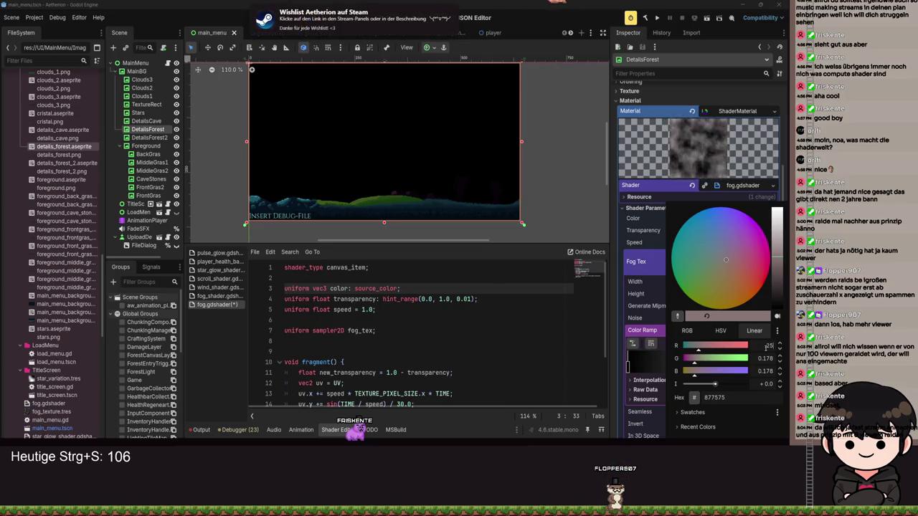
key("Escape")
- Set the color uniform default to vec3(0.25, 0.2, 0.2) and save
left_click(749, 218)
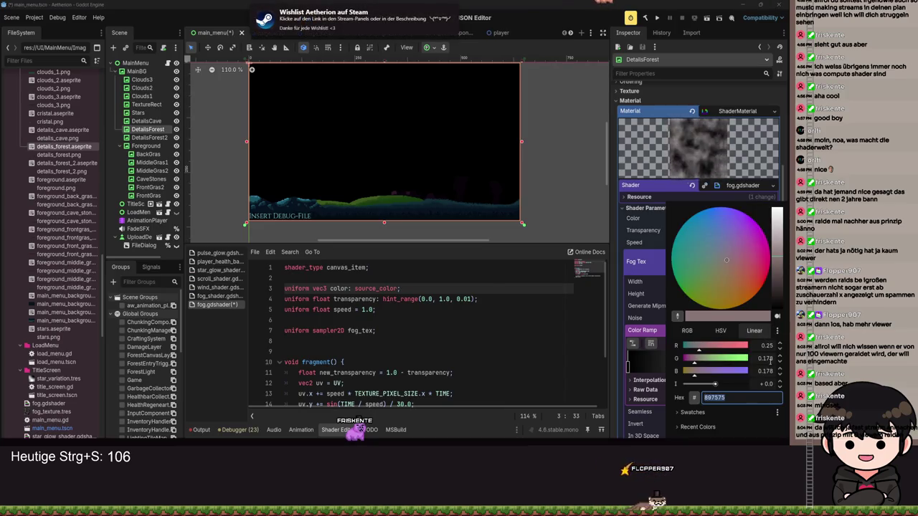
key("Escape")
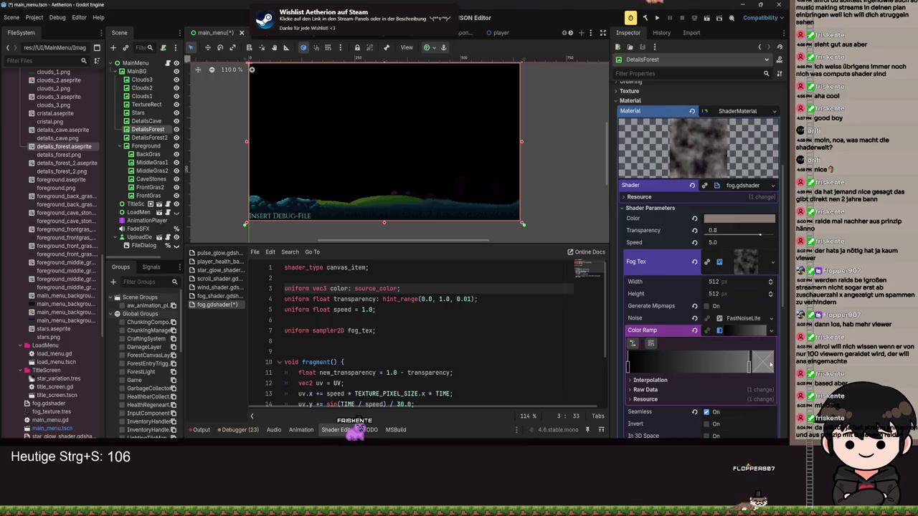
left_click(746, 218)
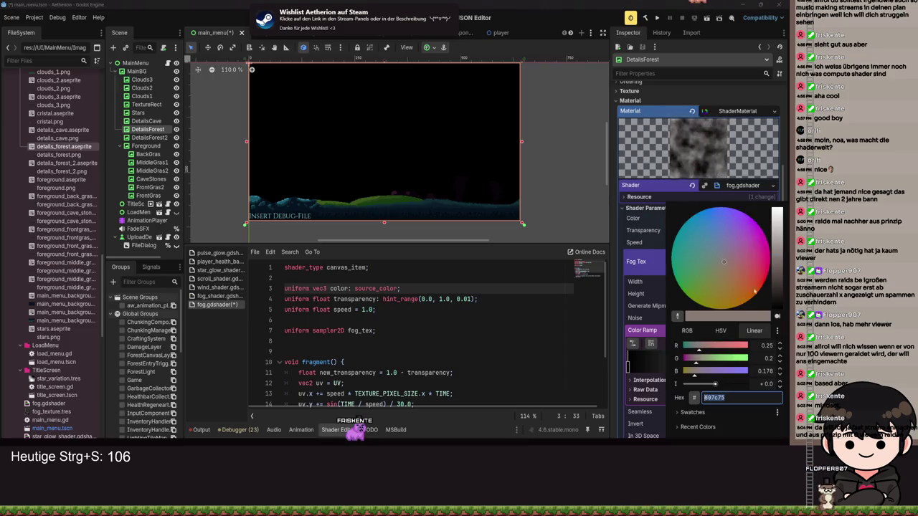
type("0.2")
key("Tab")
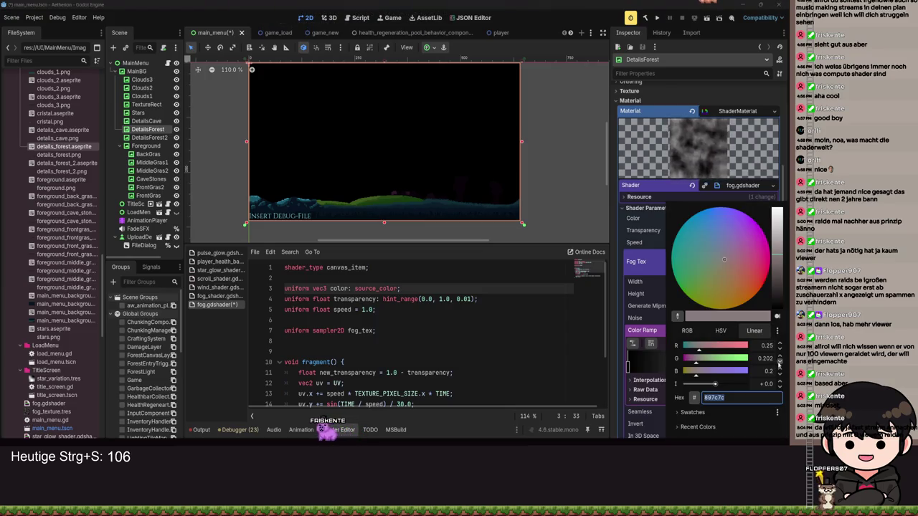
left_click(779, 361)
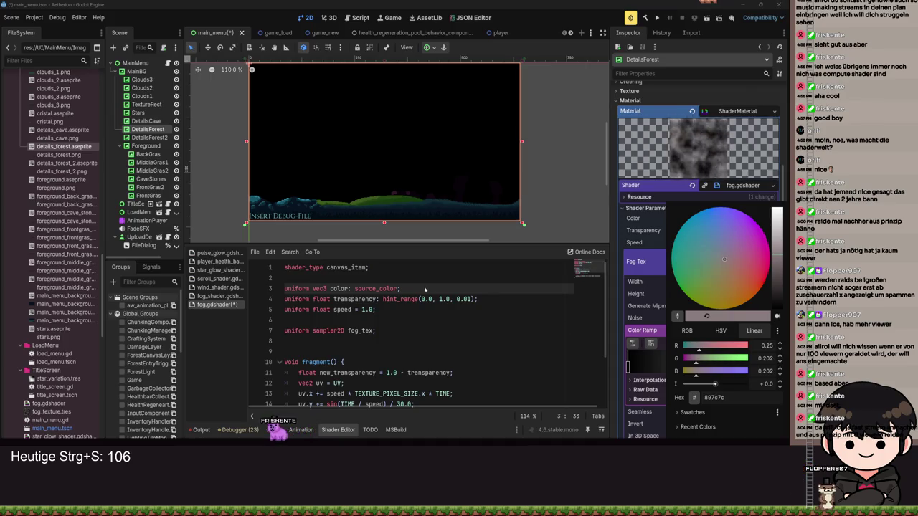
left_click(394, 289)
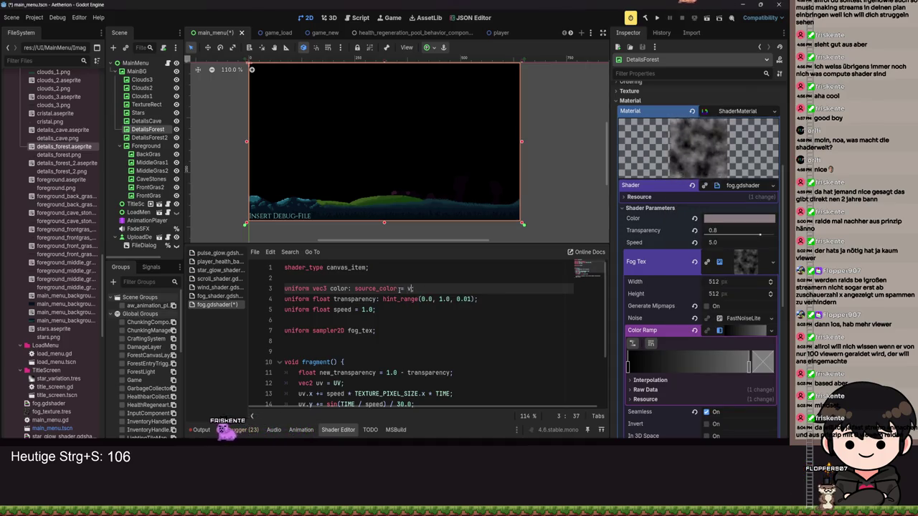
type("ec3(0")
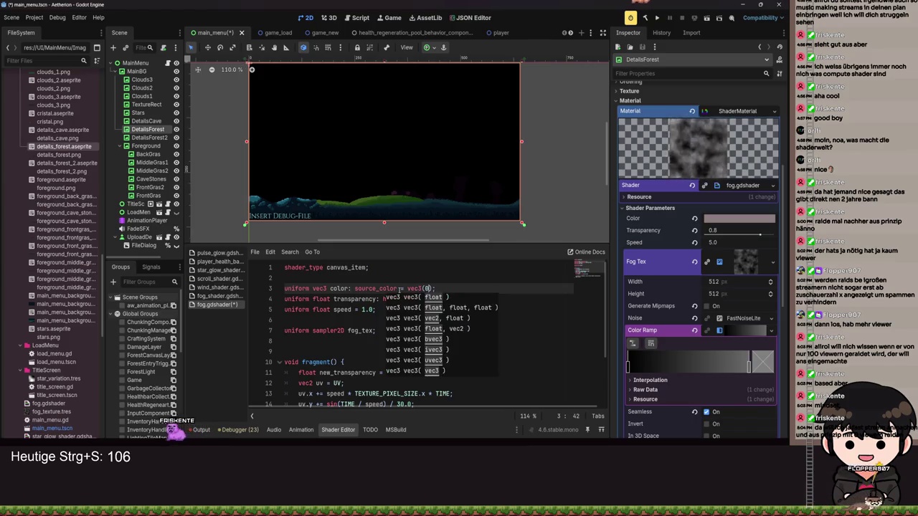
type(".25")
type(", 0.2, 0.")
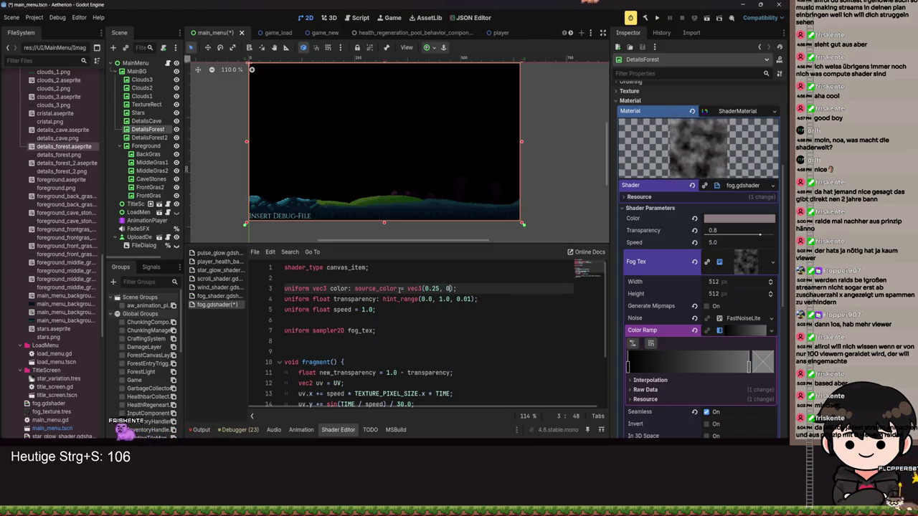
type("2")
key("ctrl+s")
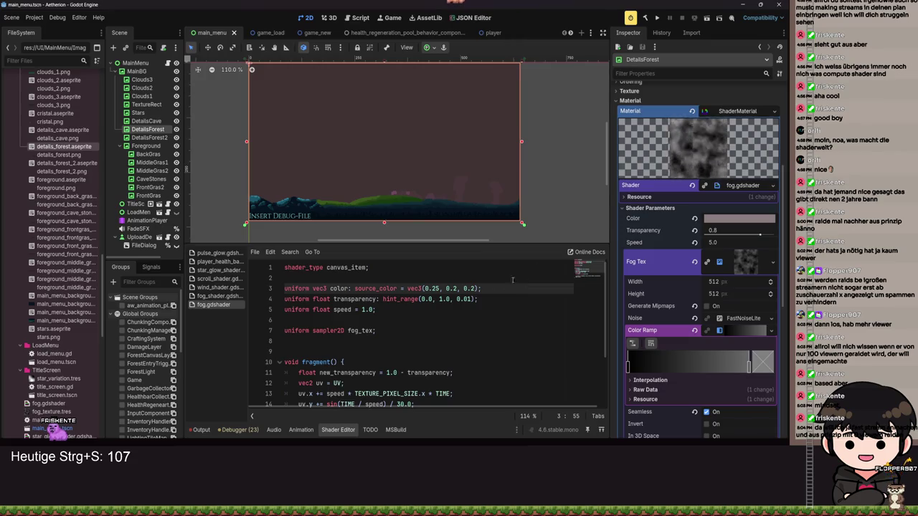
- Set the transparency default to 0.8 and speed default to 5.0, then save
left_click(476, 299)
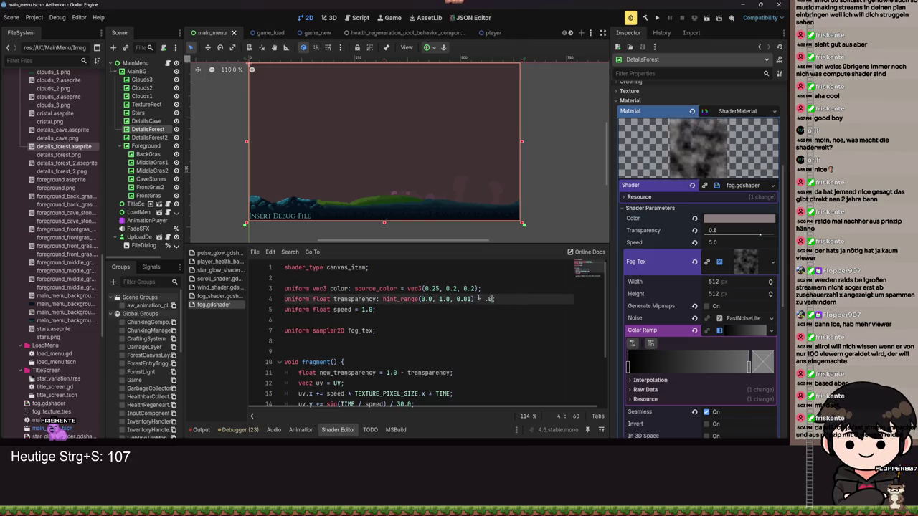
type("8")
key("ctrl+s")
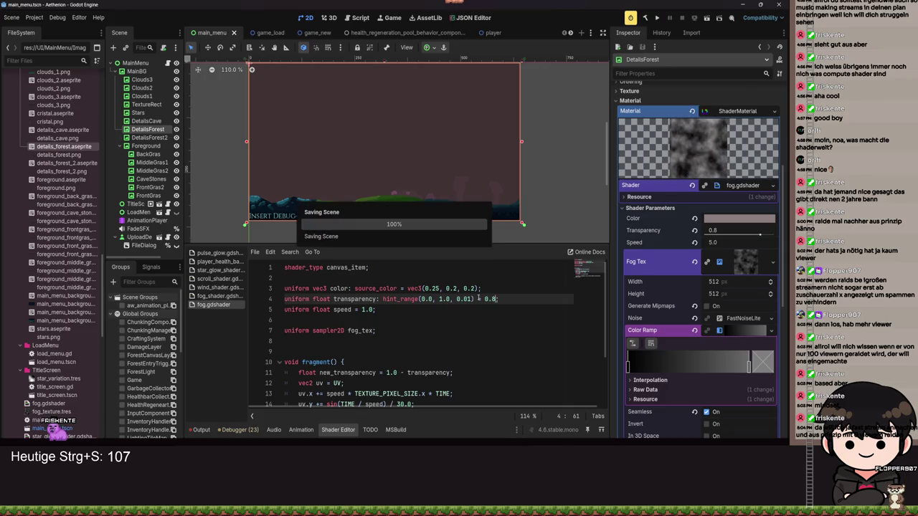
left_click(364, 310)
type("5")
key("ctrl+s")
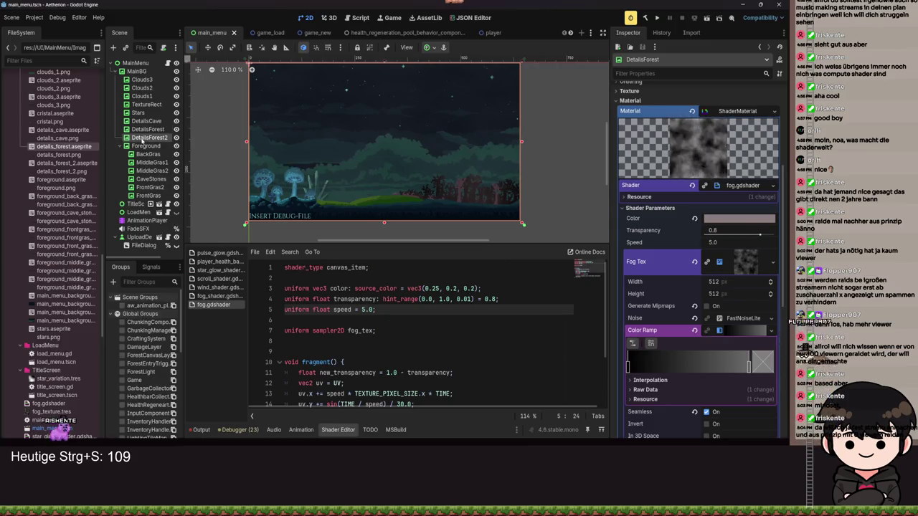
- Quick Load fog_texture into DetailsForest2's Fog Tex and save the scene
left_click(143, 139)
left_click(772, 289)
left_click(724, 422)
type("fog")
key("Return")
key("ctrl+s")
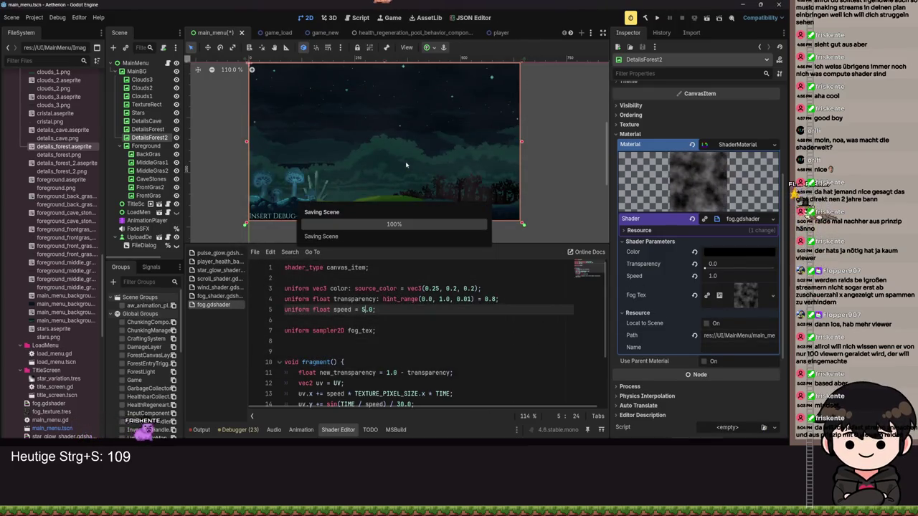
scroll(453, 193, "up", 6)
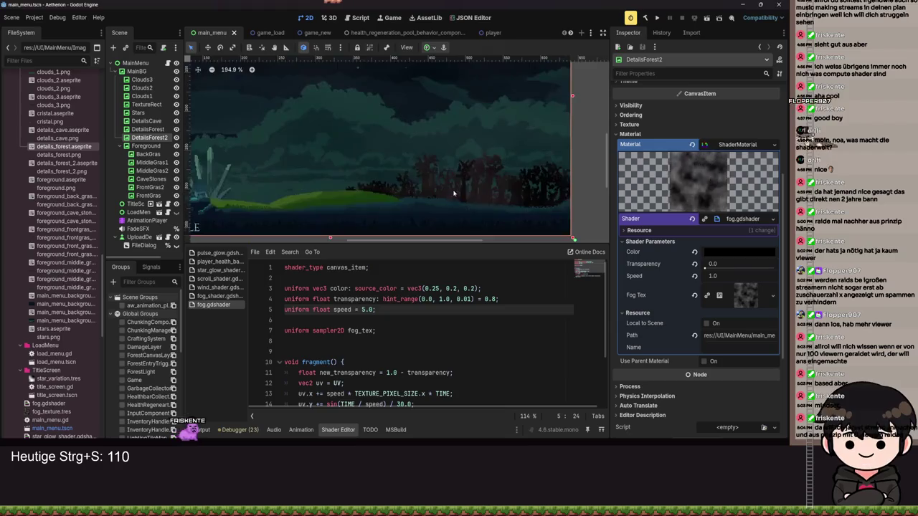
scroll(453, 193, "down", 6)
scroll(485, 196, "up", 5)
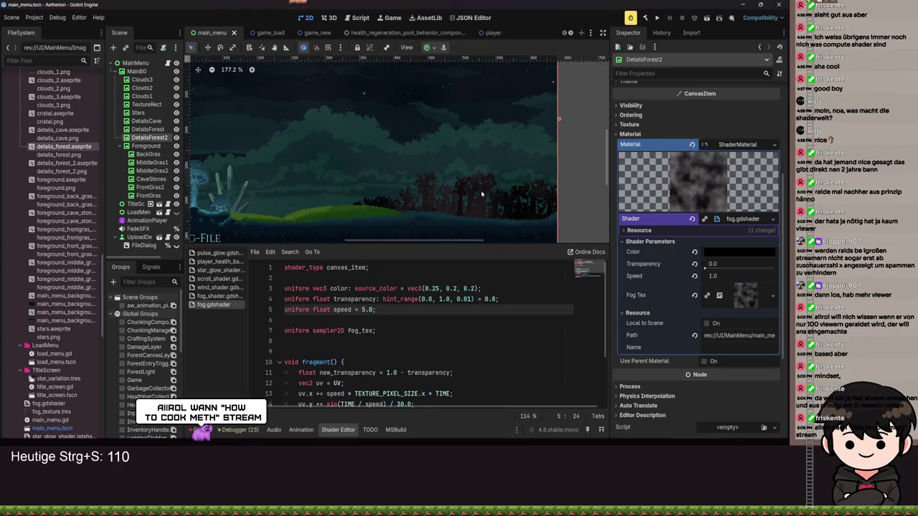
scroll(482, 194, "down", 5)
scroll(482, 194, "up", 4)
- Run the game to preview the fogged menu, save, and run it again
key("F5")
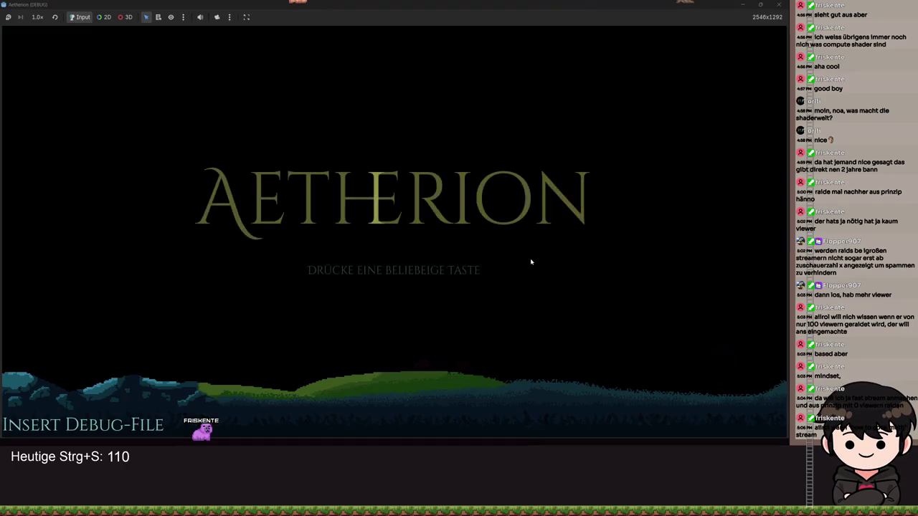
left_click(777, 6)
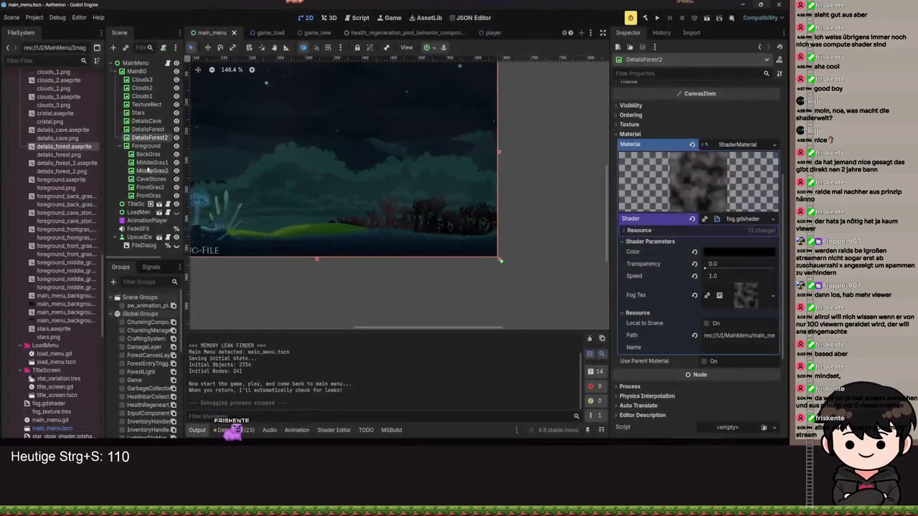
scroll(645, 287, "up", 3)
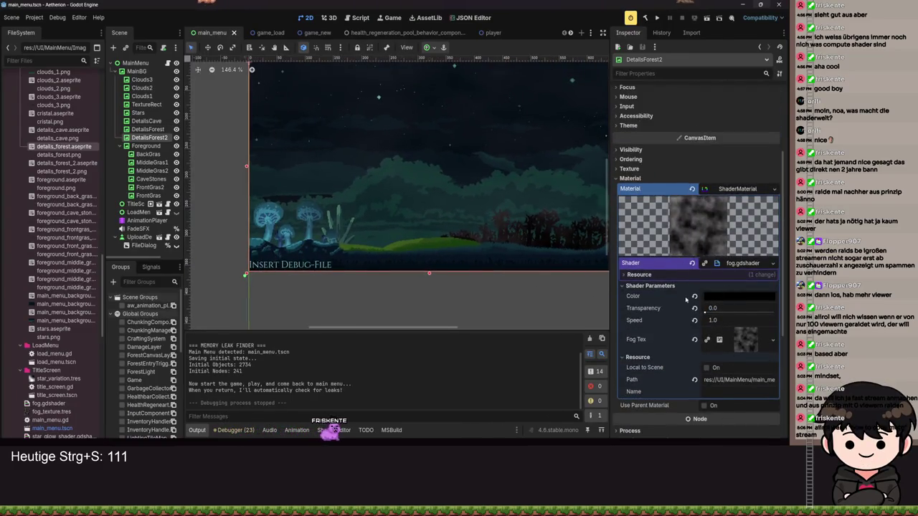
key("ctrl+s")
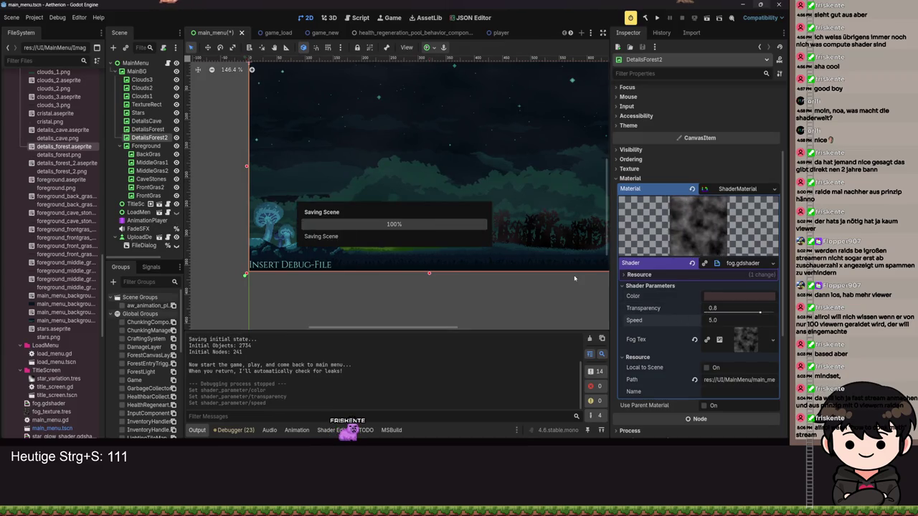
left_click(655, 17)
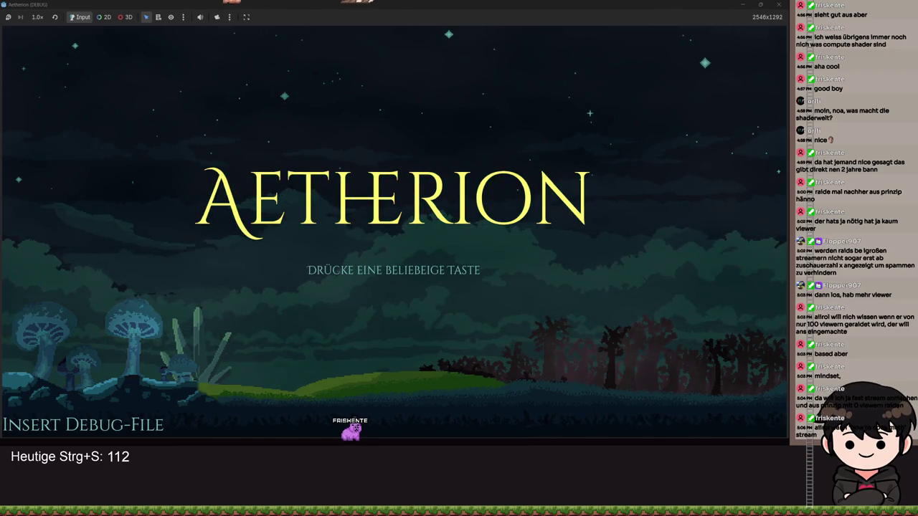
key("alt+F4")
key("ctrl+s")
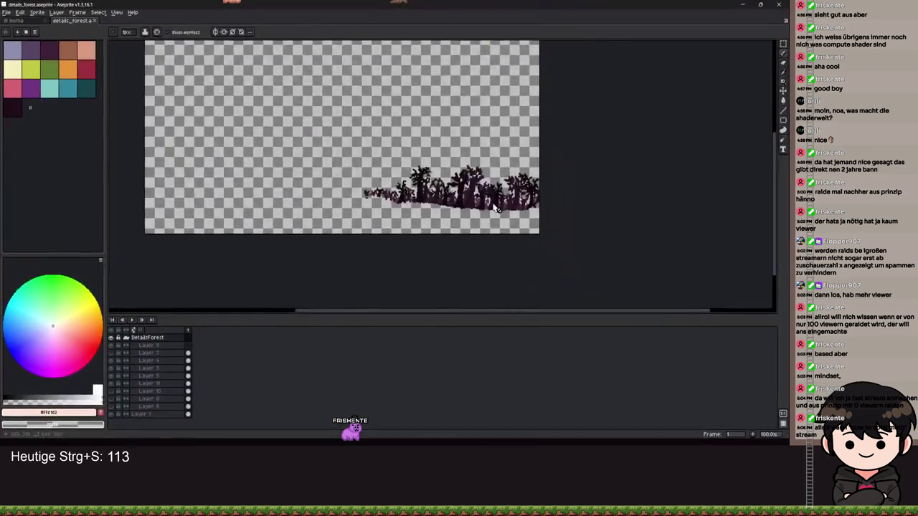
- Save the forest sprite and trim the details_forest canvas tightly to the tree silhouette
scroll(462, 197, "down", 3)
key("ctrl+s")
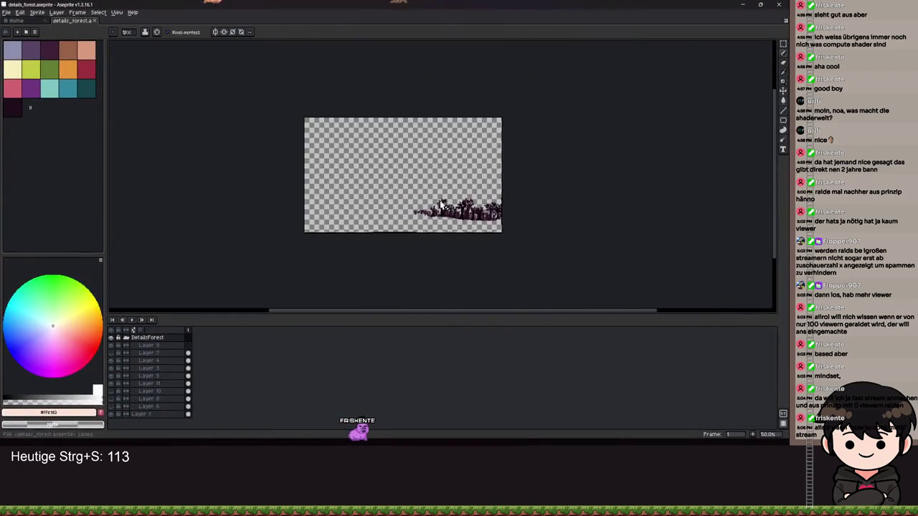
scroll(441, 203, "up", 4)
scroll(441, 205, "down", 2)
key("ctrl+s")
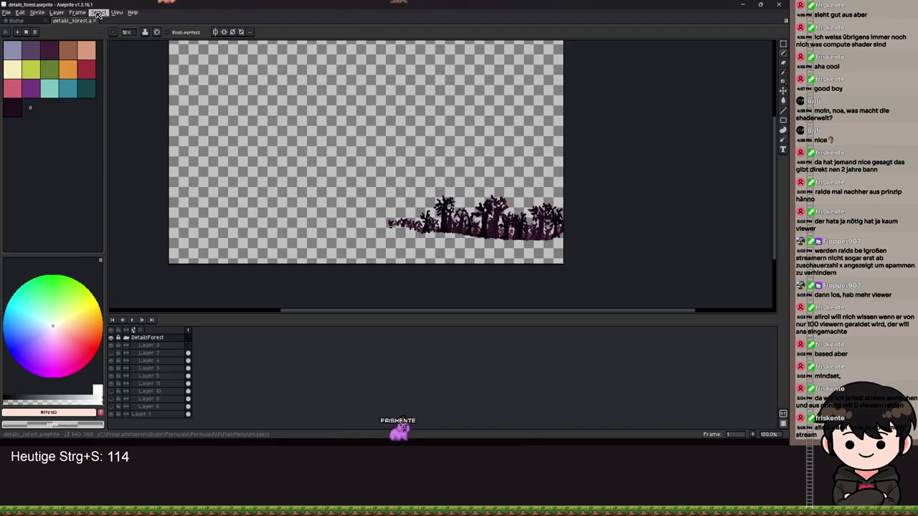
left_click(99, 14)
mouse_move(65, 15)
mouse_move(127, 18)
mouse_move(37, 14)
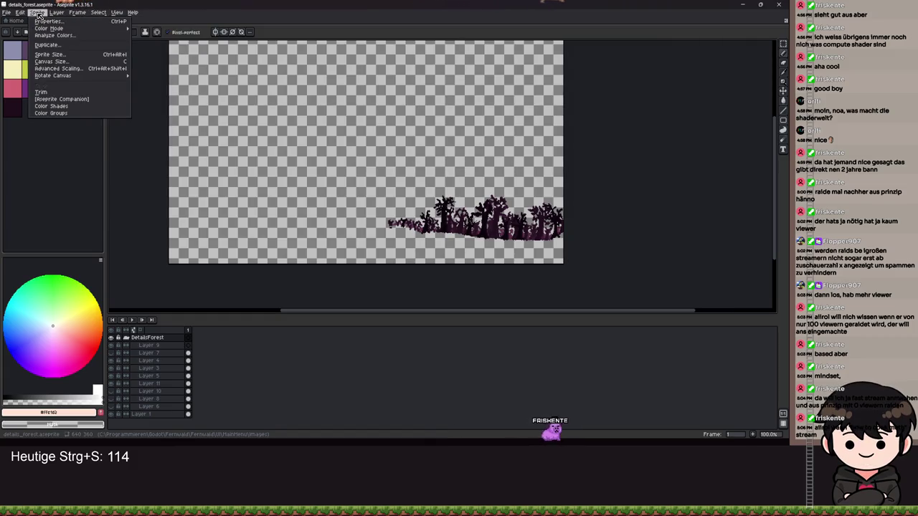
left_click(41, 94)
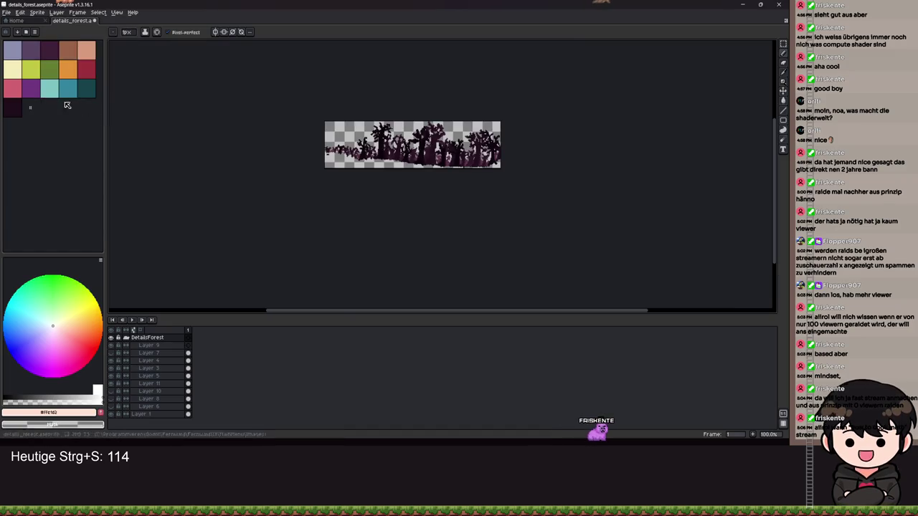
scroll(403, 185, "up", 2)
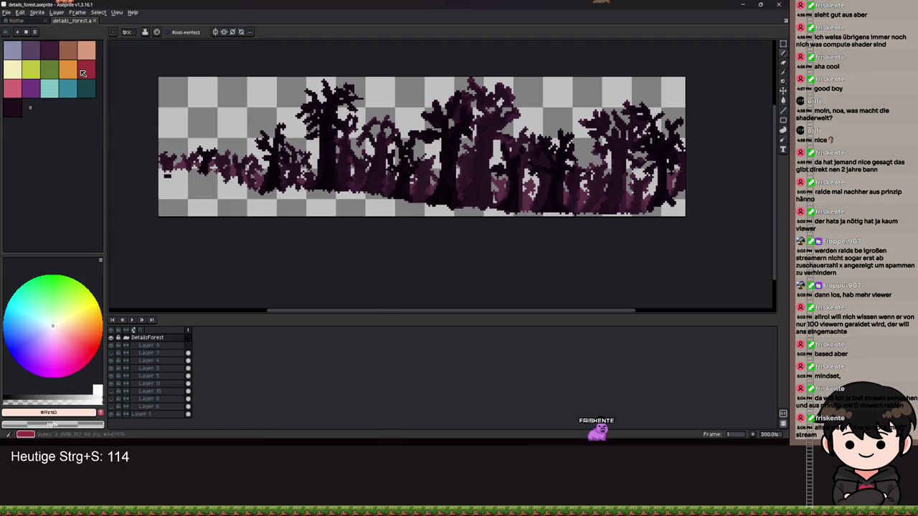
- Export the sprite over details_forest.png, confirming the overwrite, and minimize Aseprite to return to Godot
left_click(7, 12)
mouse_move(43, 76)
key("ctrl+alt+shift+s")
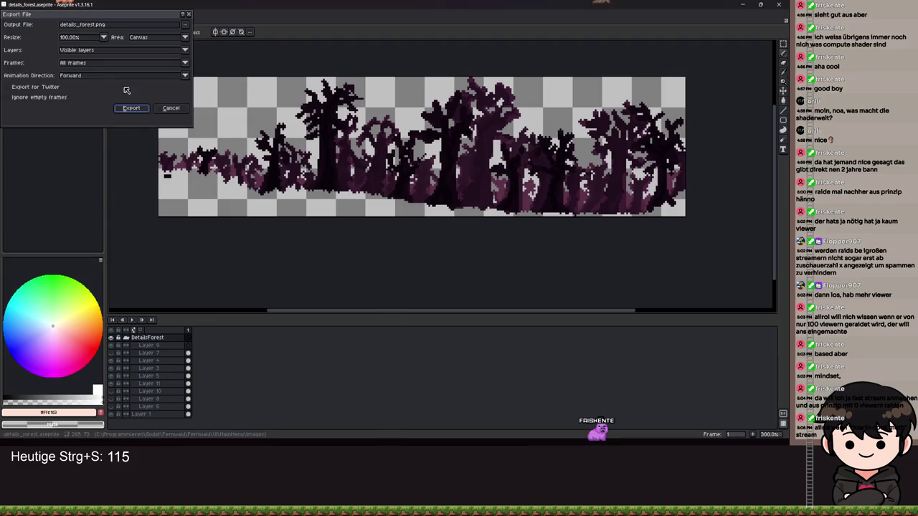
left_click(132, 108)
left_click(374, 246)
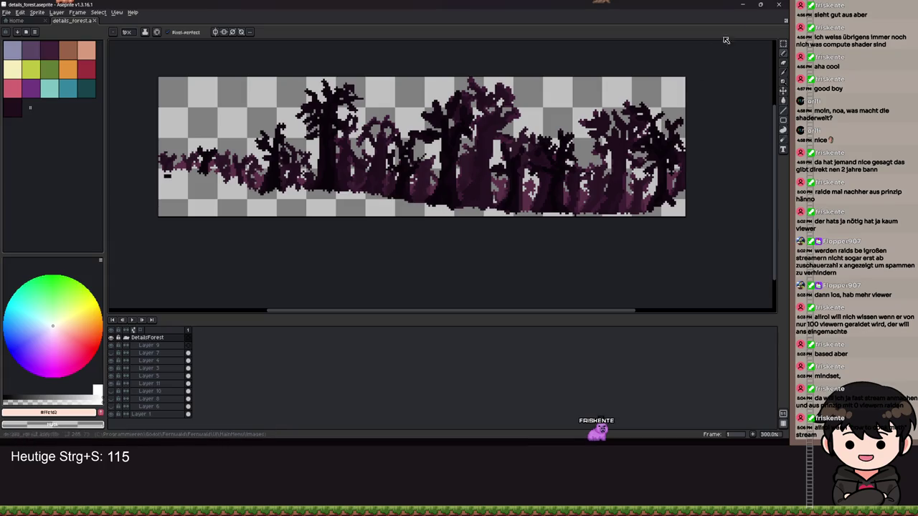
left_click(742, 6)
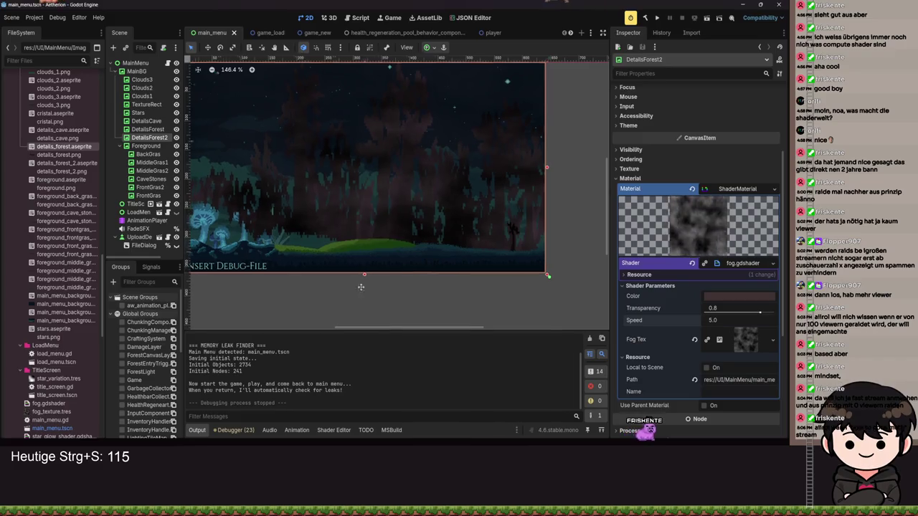
- Try an anchor preset on DetailsForest2, undo it, and save the main menu scene
scroll(423, 294, "left", 2)
scroll(423, 294, "down", 8)
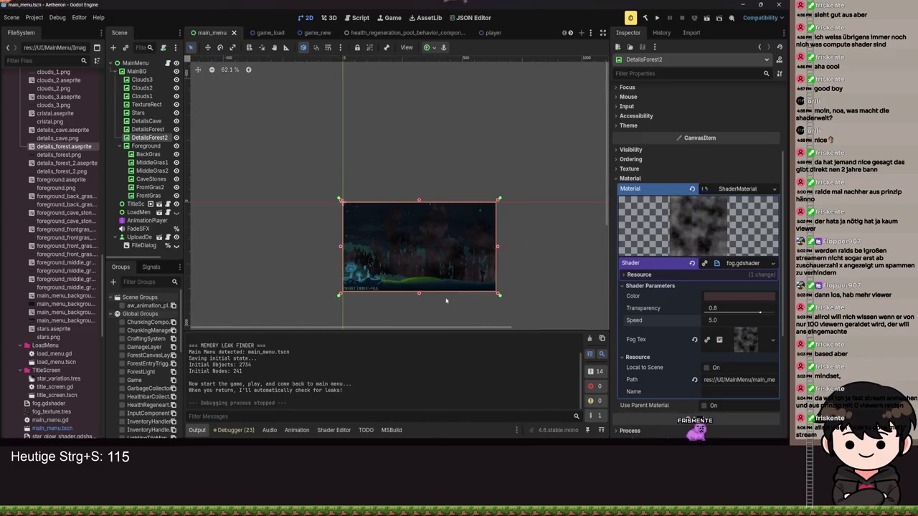
scroll(458, 298, "up", 7)
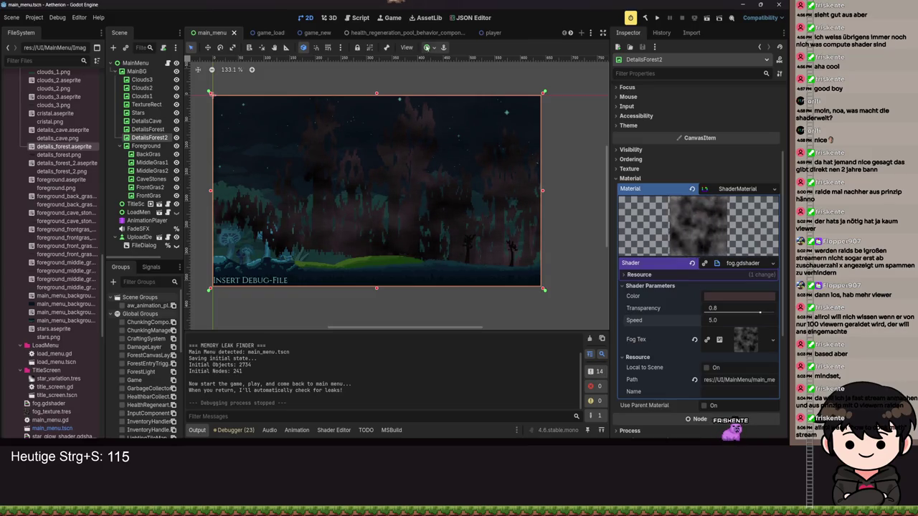
left_click(433, 48)
left_click(460, 111)
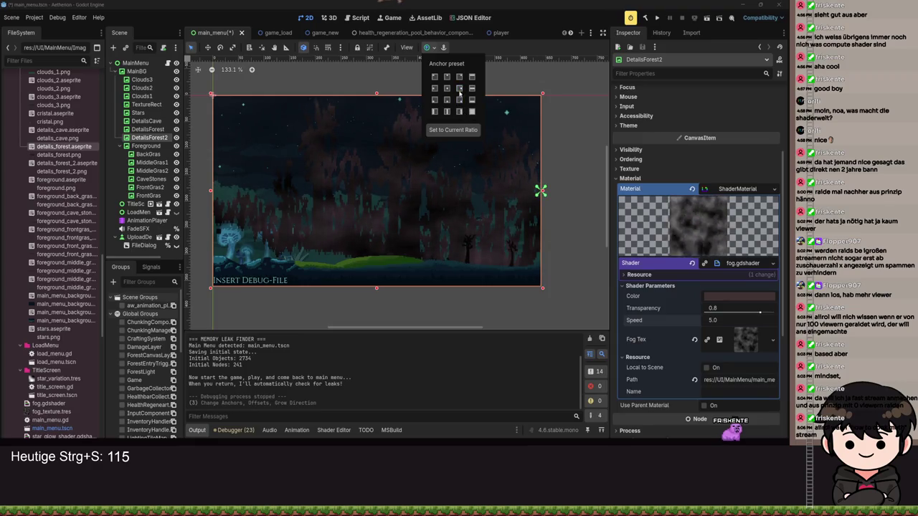
key("ctrl+z")
key("ctrl+s")
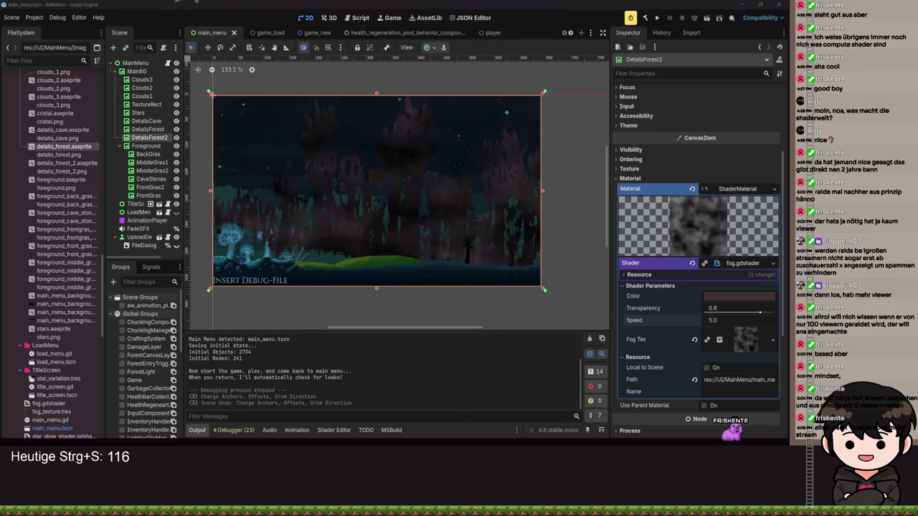
- In Aseprite, save details_forest with its canvas back at the full 640×360 size
key("alt+Tab")
scroll(387, 232, "up", 2)
scroll(422, 227, "down", 5)
scroll(437, 234, "up", 3)
key("ctrl+s")
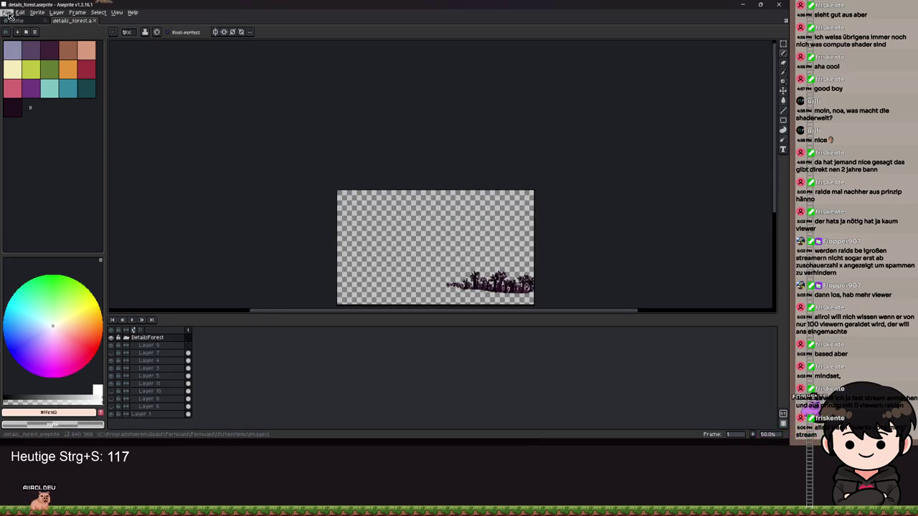
- Re-export over details_forest.png, confirm the overwrite, and minimize Aseprite to return to Godot
left_click(10, 13)
mouse_move(28, 76)
left_click(108, 76)
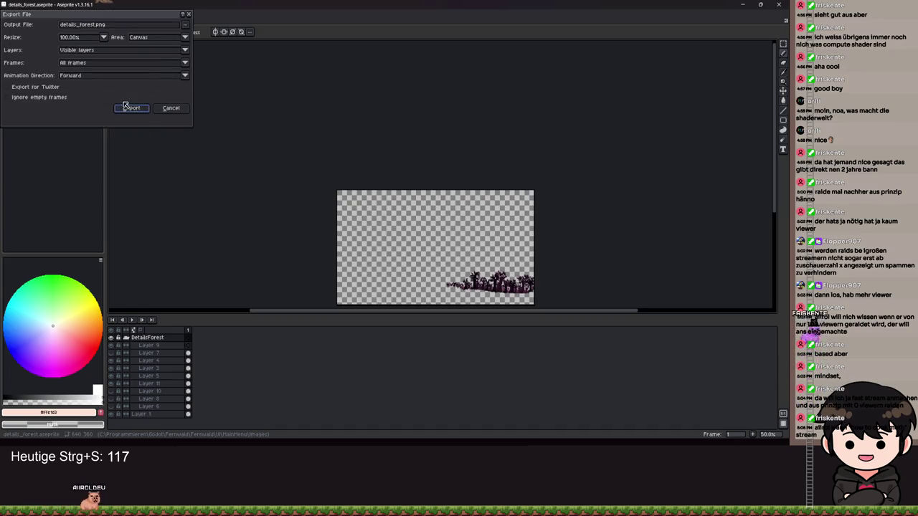
left_click(130, 108)
left_click(375, 241)
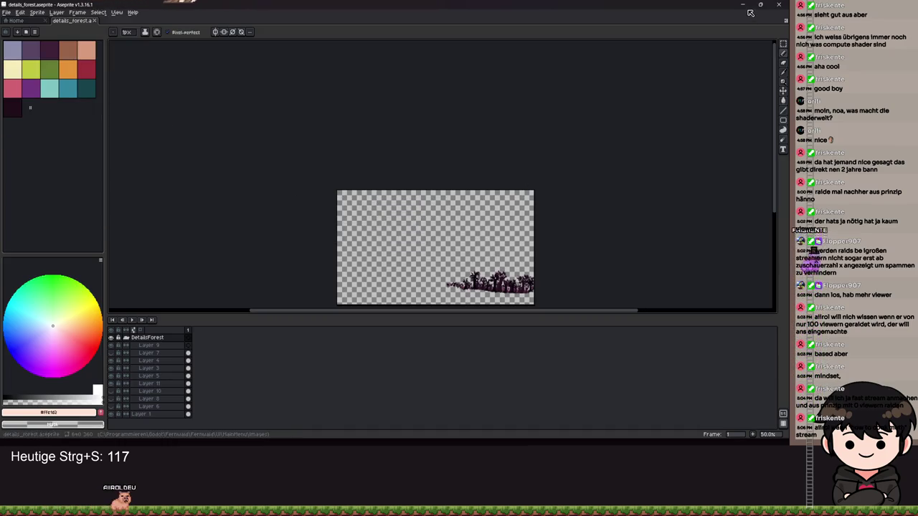
left_click(743, 5)
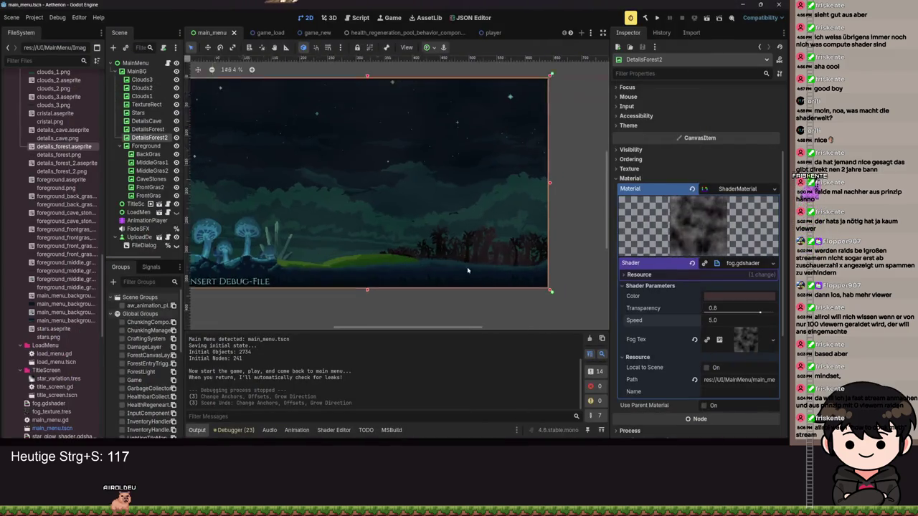
- Save the main menu scene and select DetailsCave to open its star_glow_shader code
scroll(471, 229, "up", 2)
key("ctrl+s")
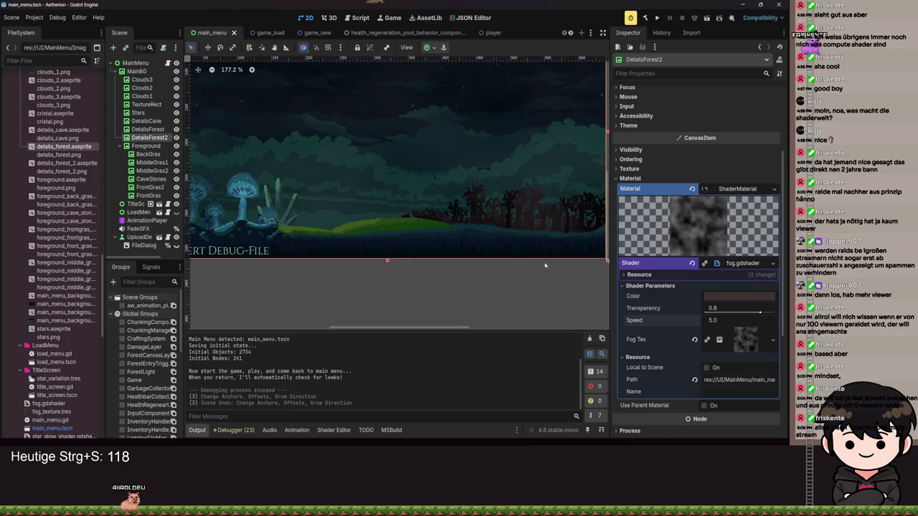
scroll(545, 265, "down", 3)
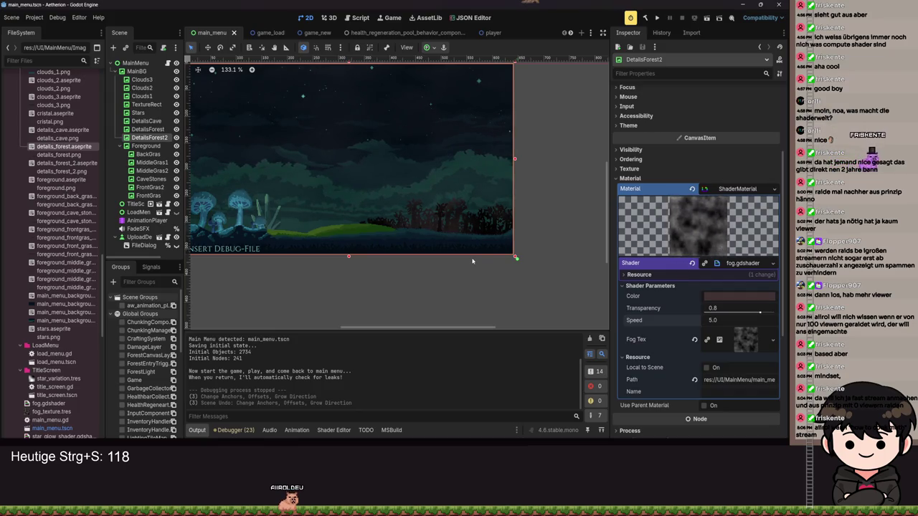
scroll(459, 253, "up", 4)
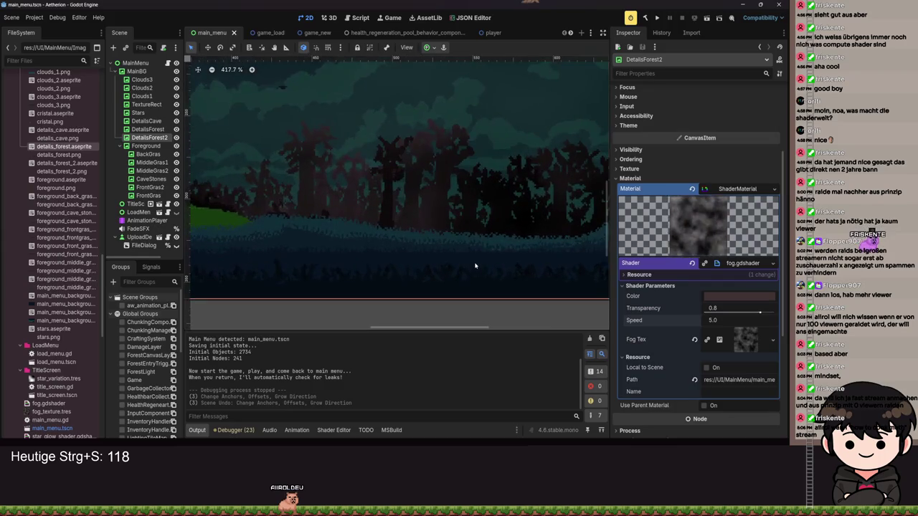
scroll(437, 248, "down", 1)
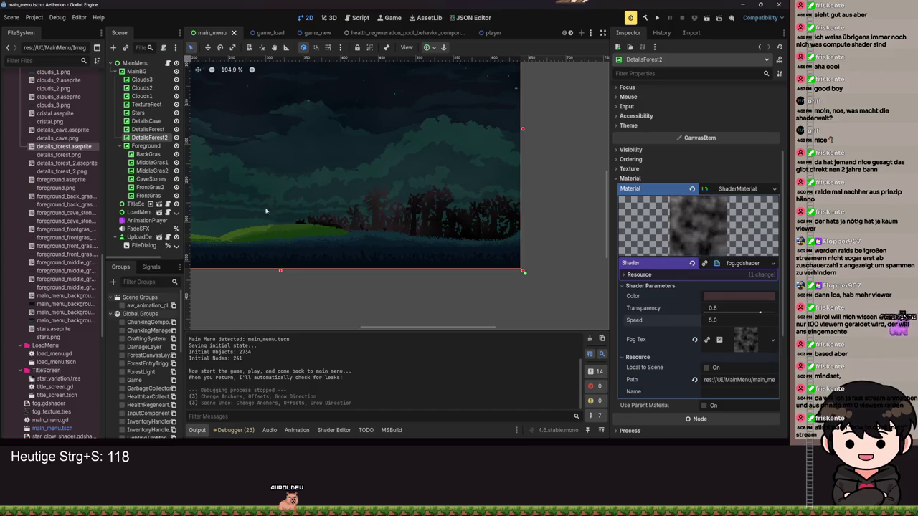
left_click(248, 140)
scroll(247, 140, "up", 2)
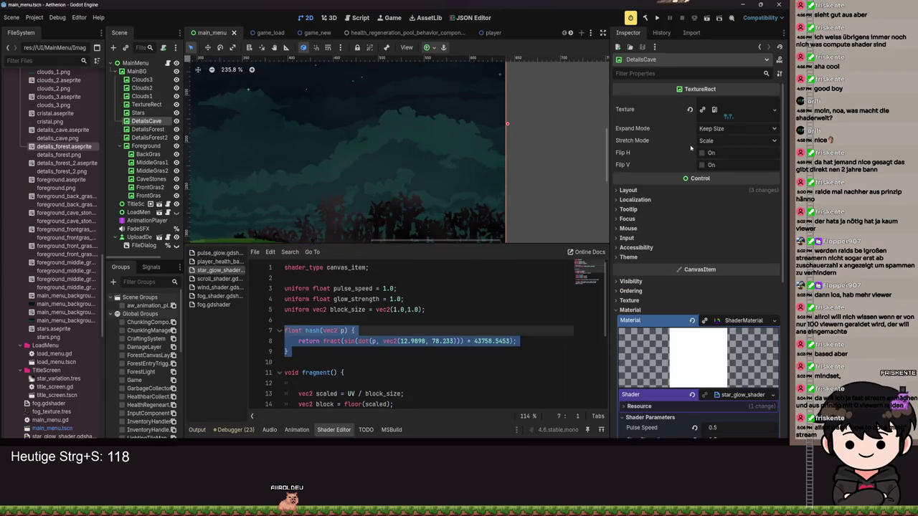
- Select MiddleGras1, preview its texture image, then clear the node selection
left_click(151, 162)
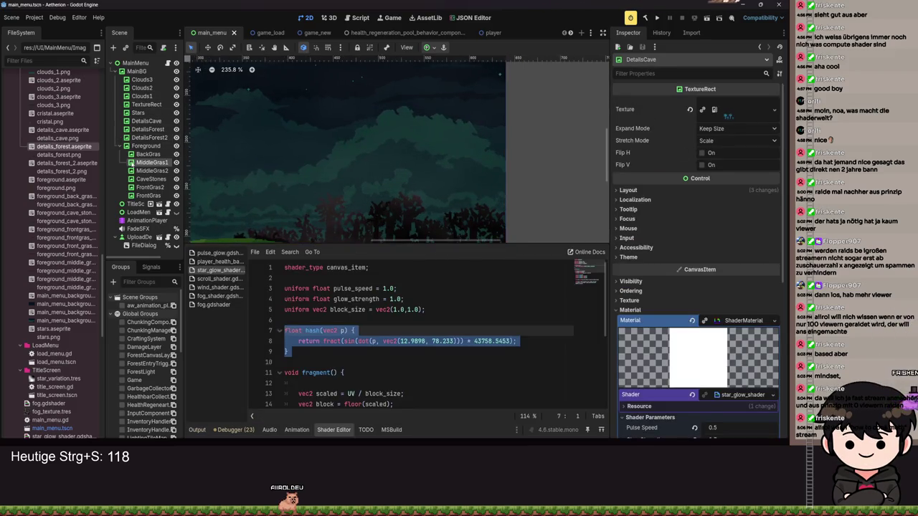
left_click(746, 111)
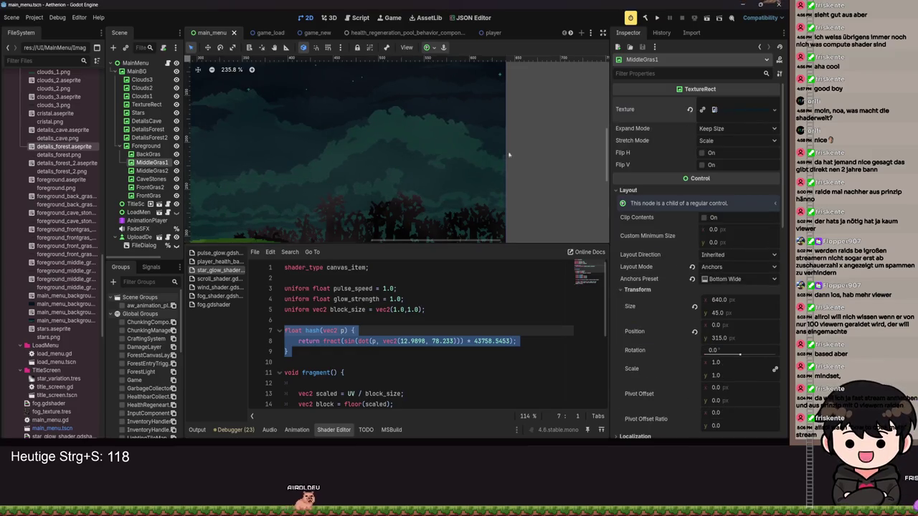
scroll(510, 137, "left", 5)
scroll(435, 147, "right", 3)
scroll(434, 147, "up", 1)
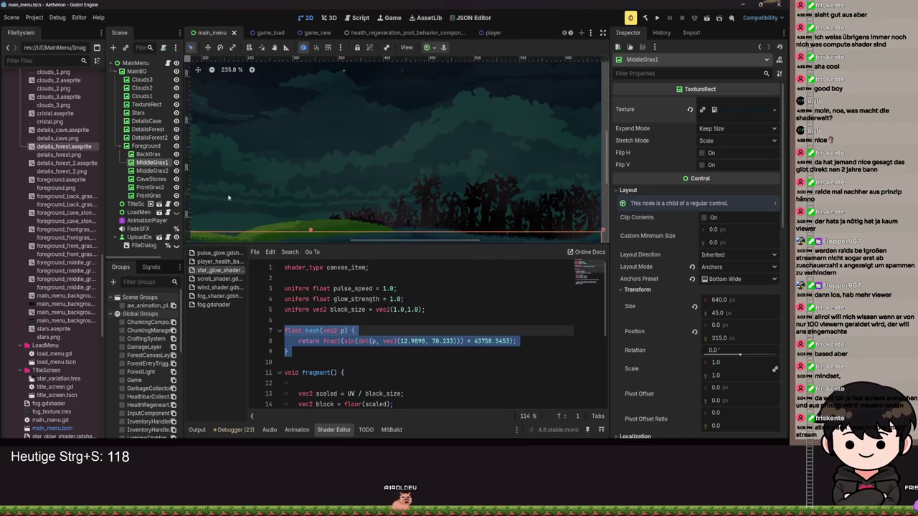
scroll(502, 158, "down", 6)
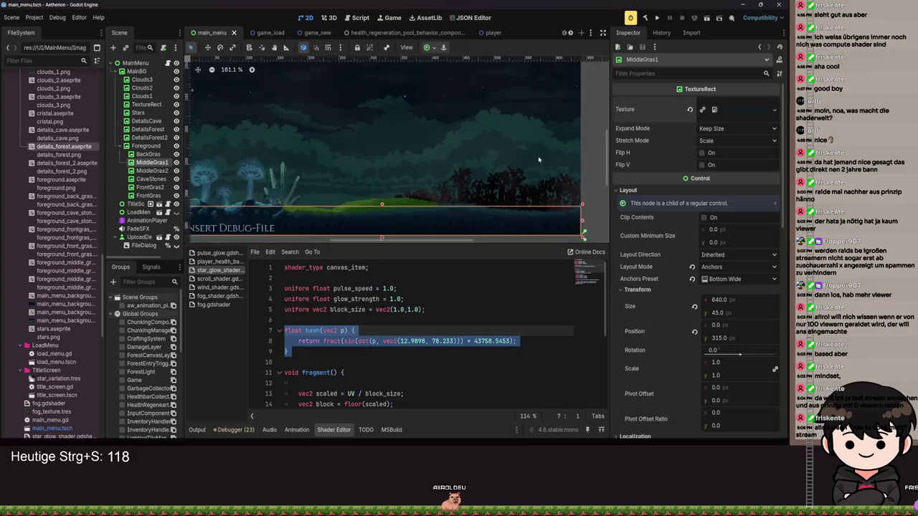
left_click(527, 165)
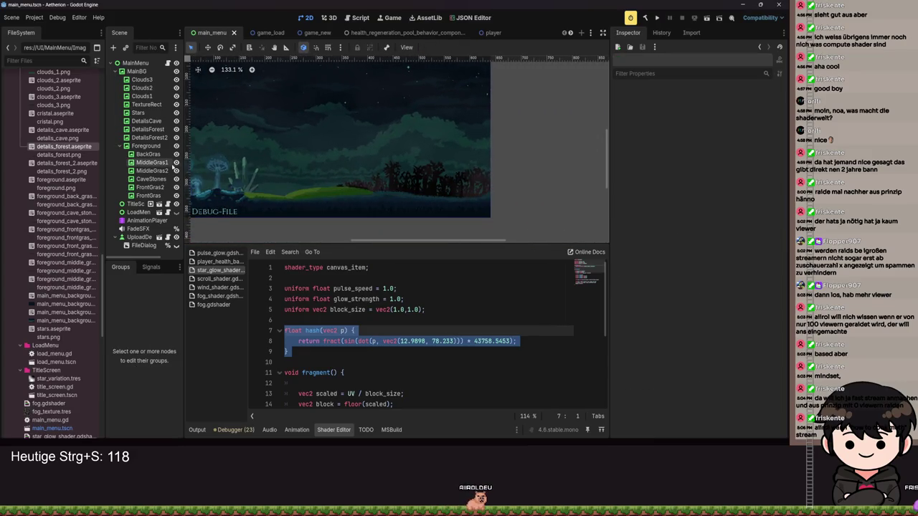
- Zoom around the forest layers and review the shader code, deselecting the hash function
scroll(426, 184, "up", 13)
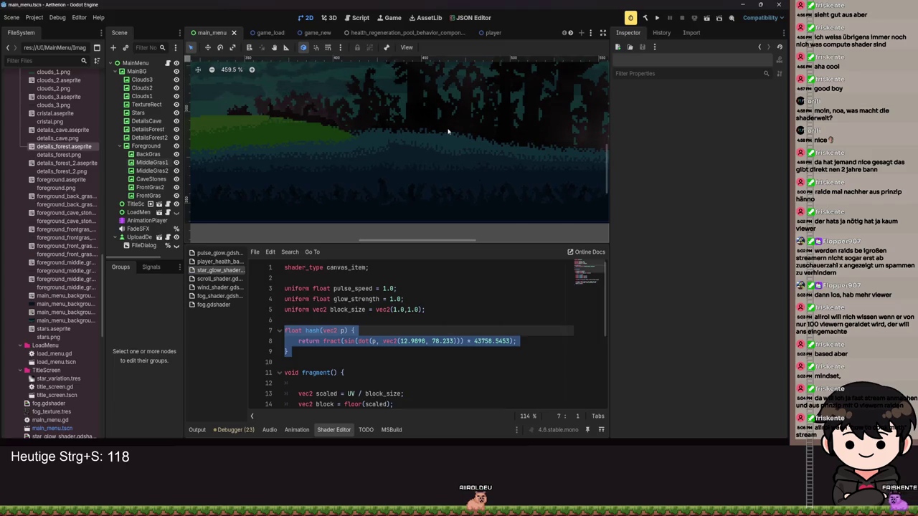
scroll(456, 145, "down", 8)
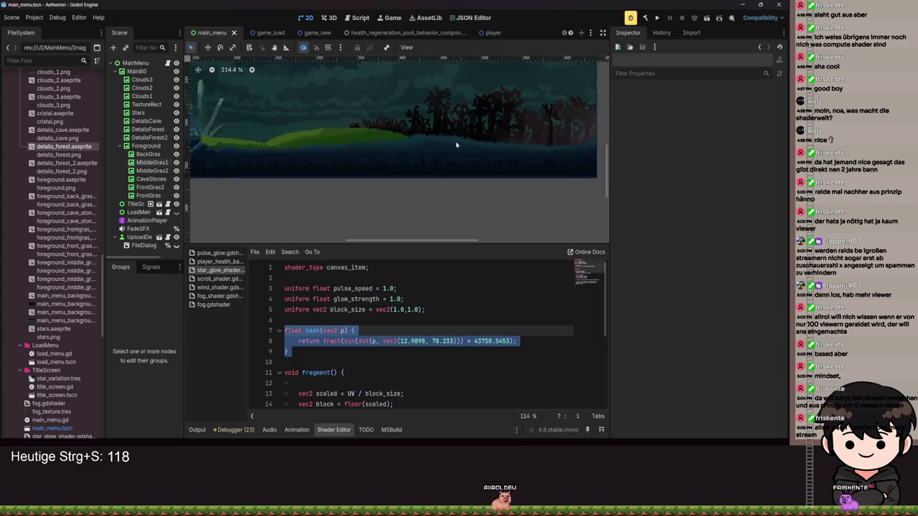
scroll(440, 160, "down", 5)
scroll(440, 180, "up", 16)
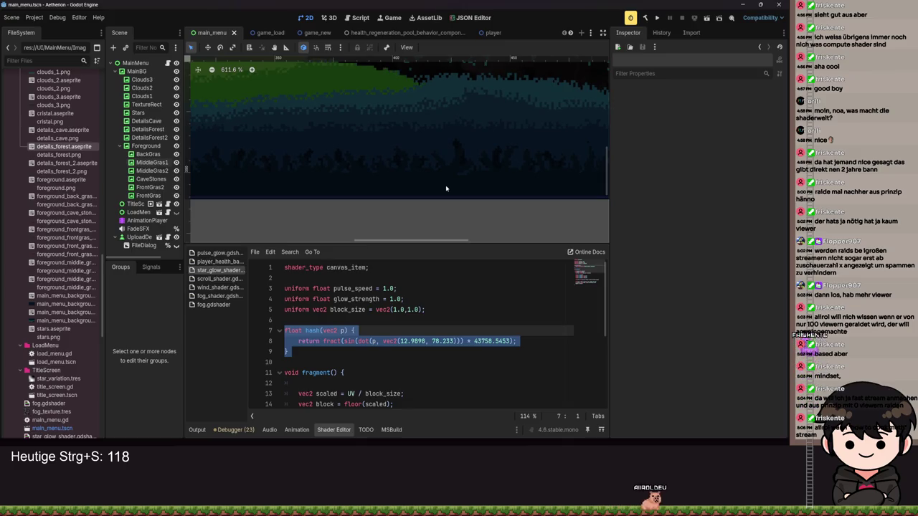
scroll(446, 188, "down", 4)
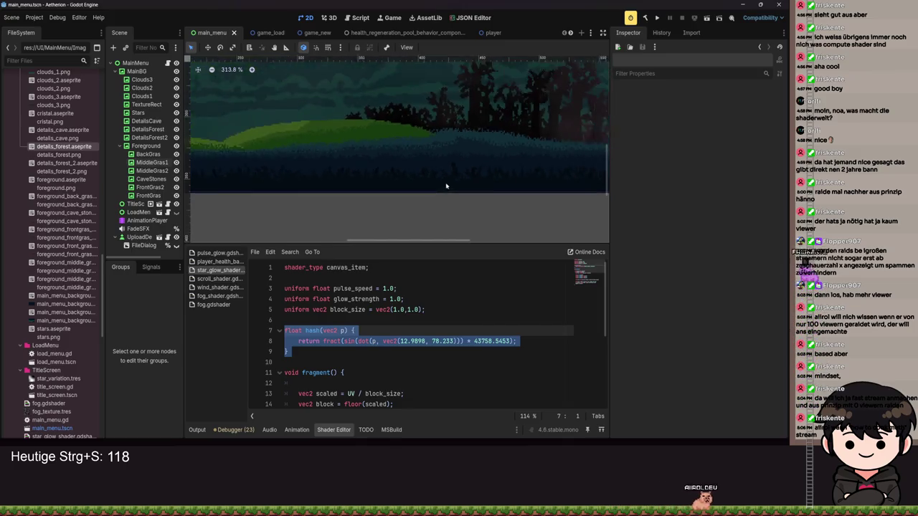
scroll(446, 186, "down", 7)
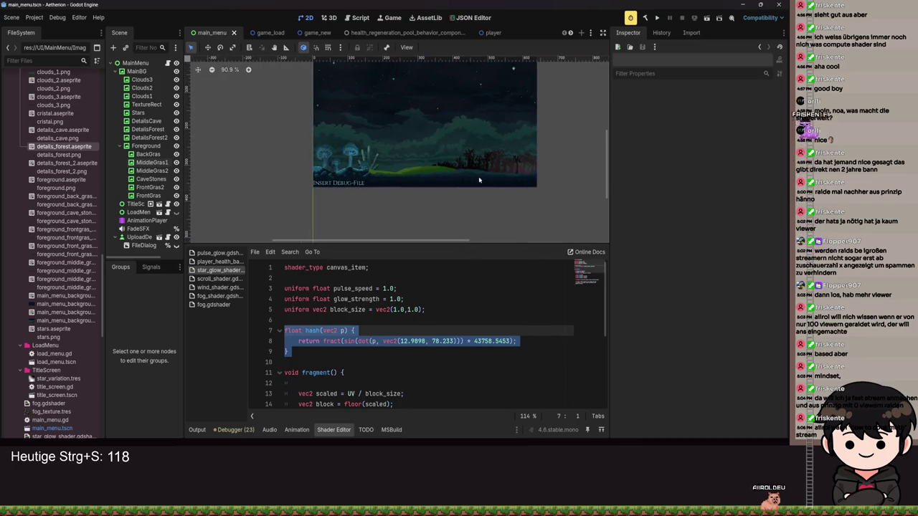
scroll(479, 183, "up", 3)
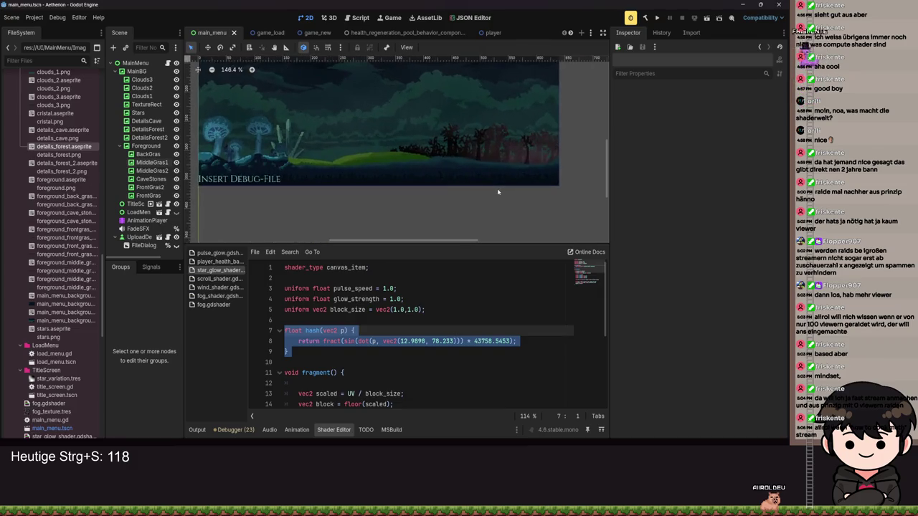
scroll(497, 191, "up", 3)
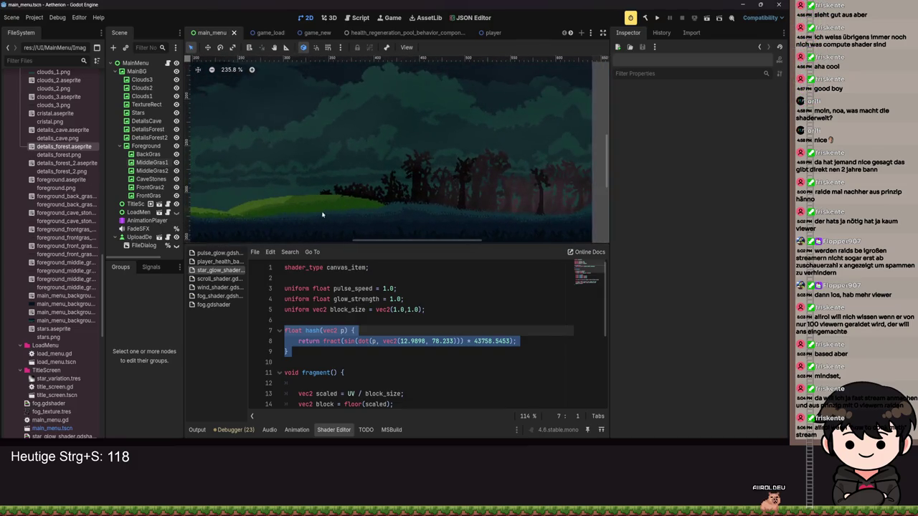
scroll(340, 210, "down", 5)
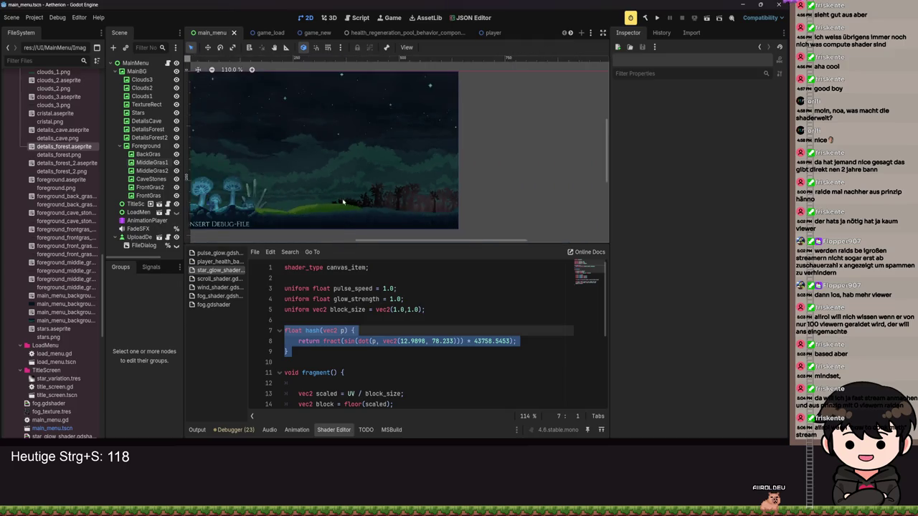
scroll(408, 185, "up", 2)
scroll(440, 181, "up", 1)
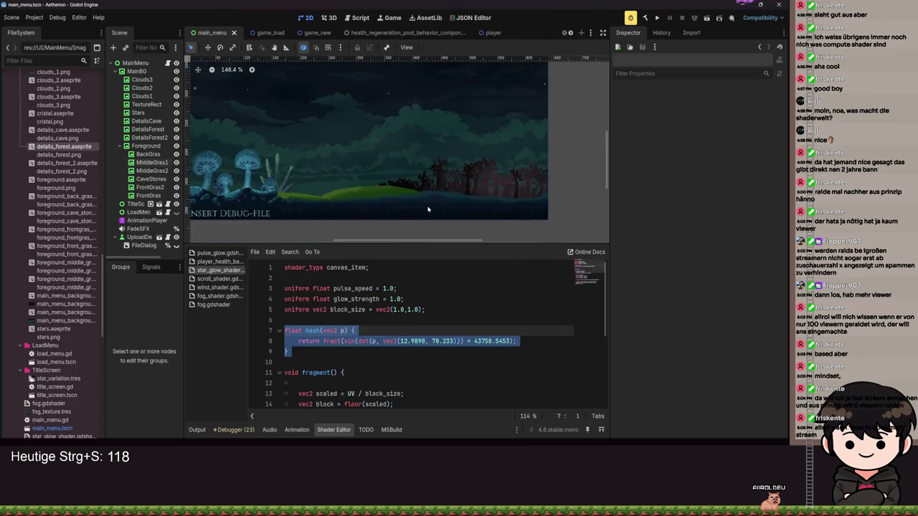
left_click(422, 356)
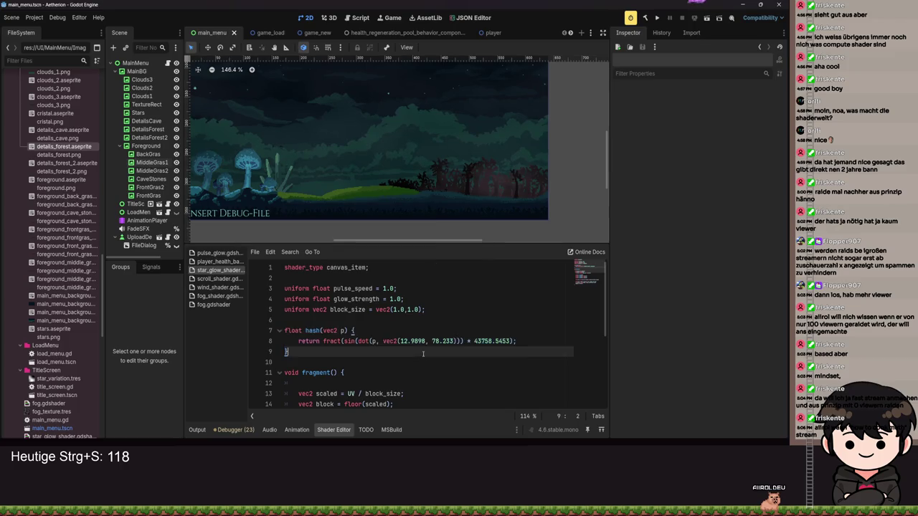
- Switch to Aseprite showing the details_forest.aseprite silhouette
scroll(422, 355, "down", 4)
scroll(421, 352, "up", 5)
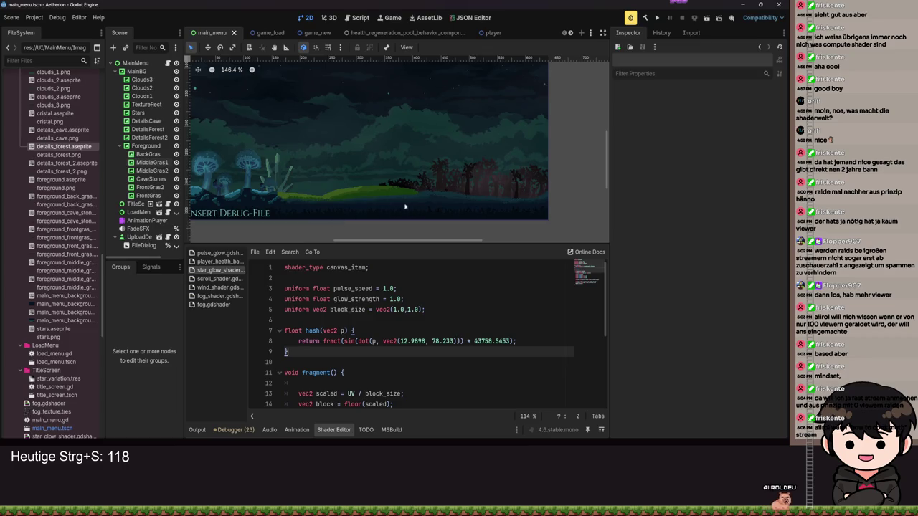
key("alt+Tab")
scroll(440, 237, "down", 1)
scroll(440, 237, "up", 4)
scroll(445, 165, "down", 2)
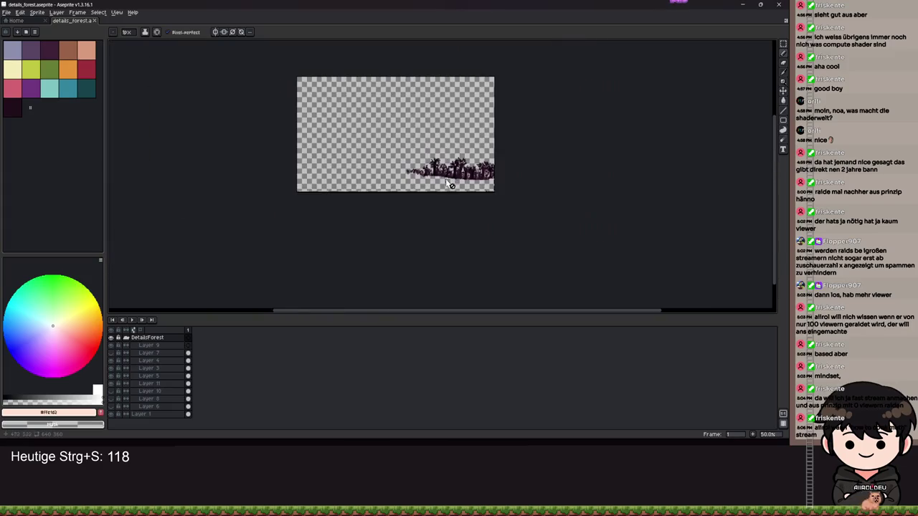
- Redraw the tree silhouette in details_forest.aseprite, save it, and minimize Aseprite back to Godot
scroll(465, 194, "up", 1)
scroll(466, 195, "down", 1)
scroll(435, 195, "up", 1)
scroll(435, 195, "up", 4)
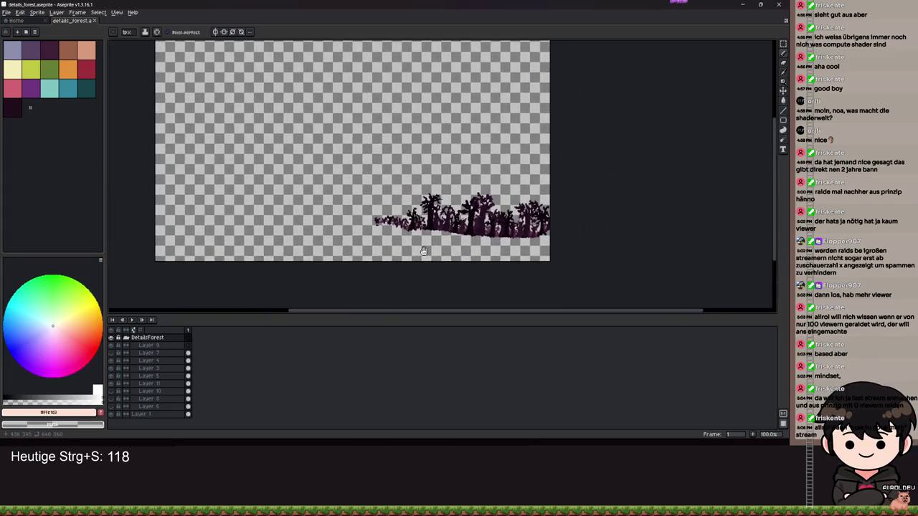
scroll(351, 213, "down", 5)
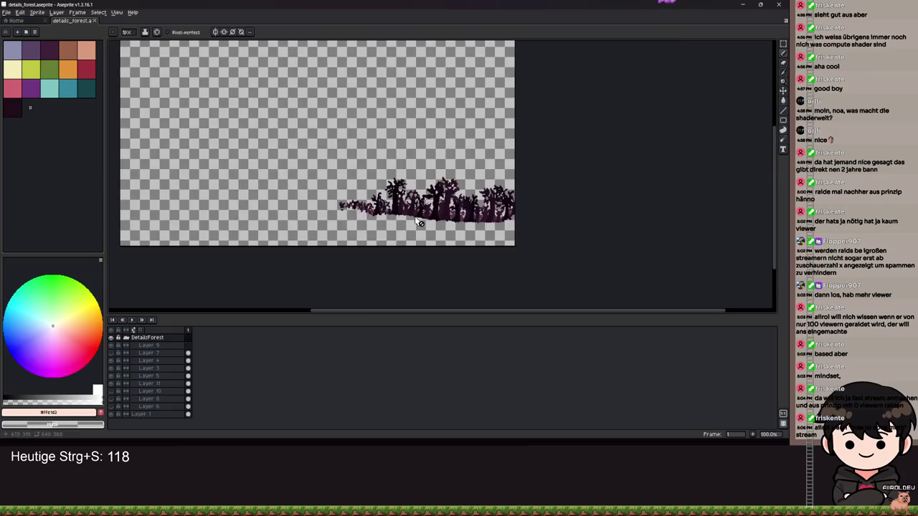
scroll(351, 214, "up", 3)
scroll(352, 214, "down", 1)
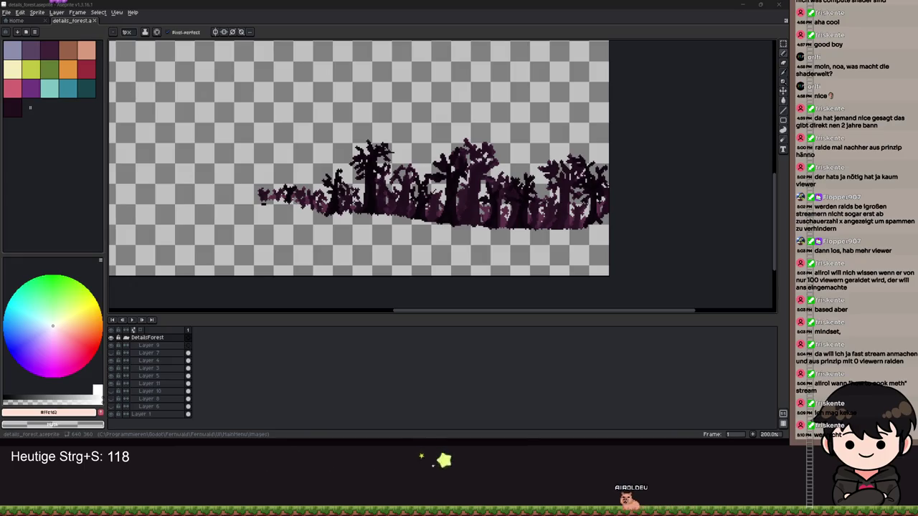
left_click(743, 9)
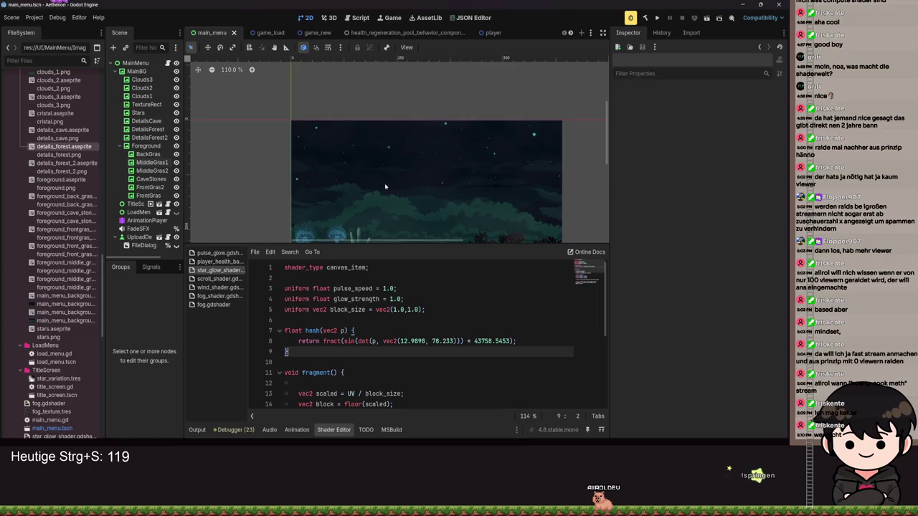
- Review the mushroom area and updated forest silhouette up close, then run the project
scroll(420, 188, "up", 3)
mouse_move(420, 188)
left_mouse_down()
mouse_move(424, 115)
mouse_move(344, 177)
left_mouse_up()
scroll(455, 164, "up", 3)
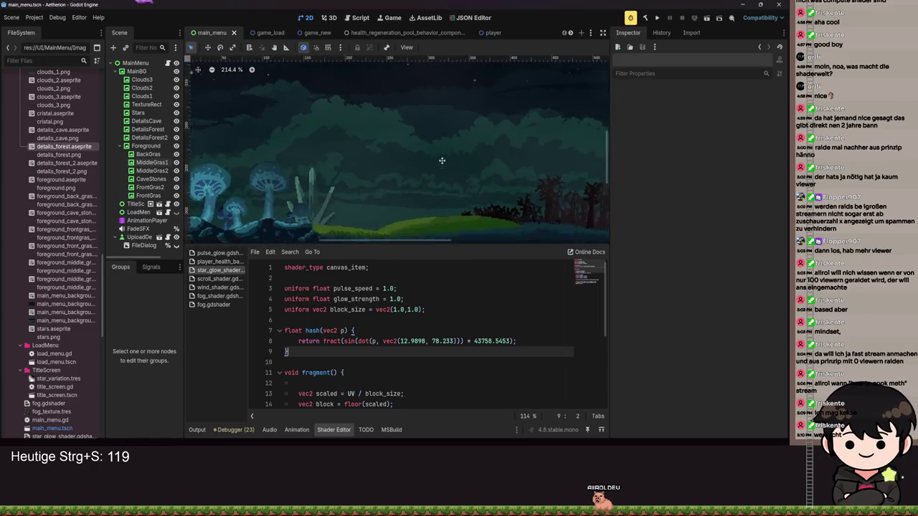
left_click_drag(440, 160, 291, 140)
scroll(291, 139, "down", 7)
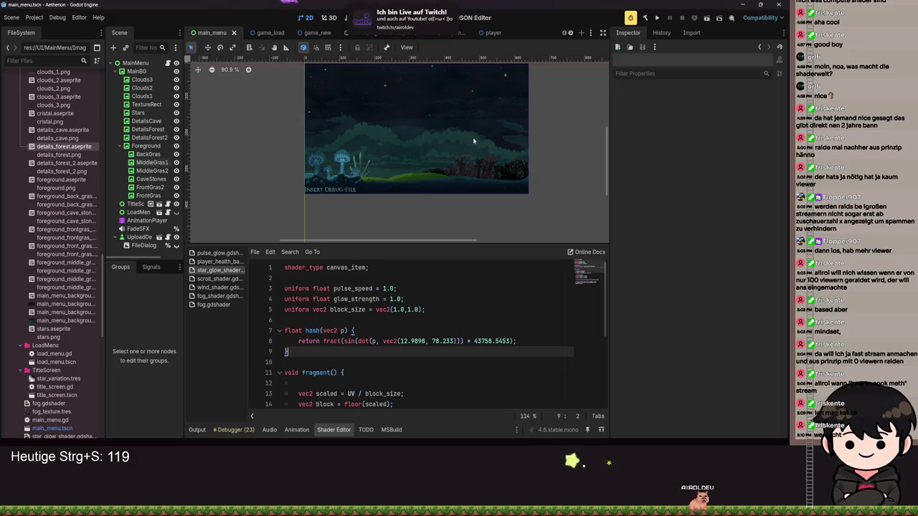
scroll(463, 149, "up", 4)
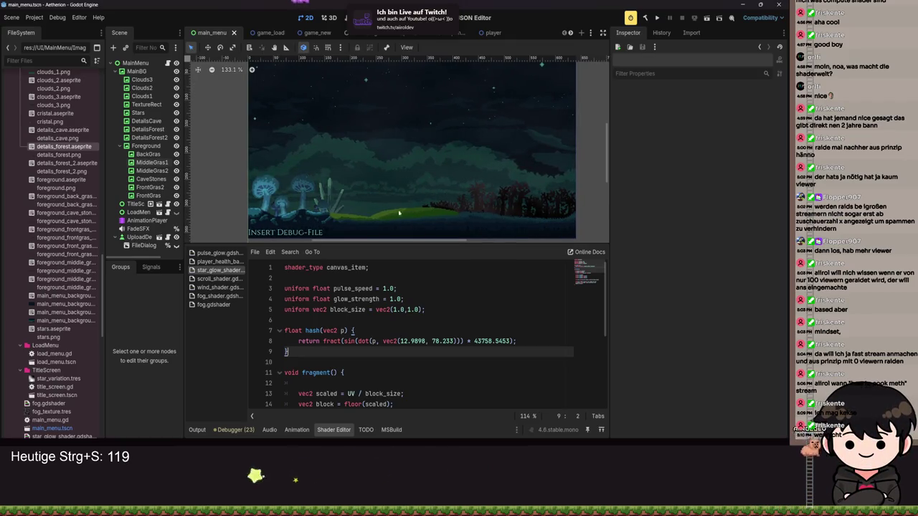
scroll(327, 210, "up", 1)
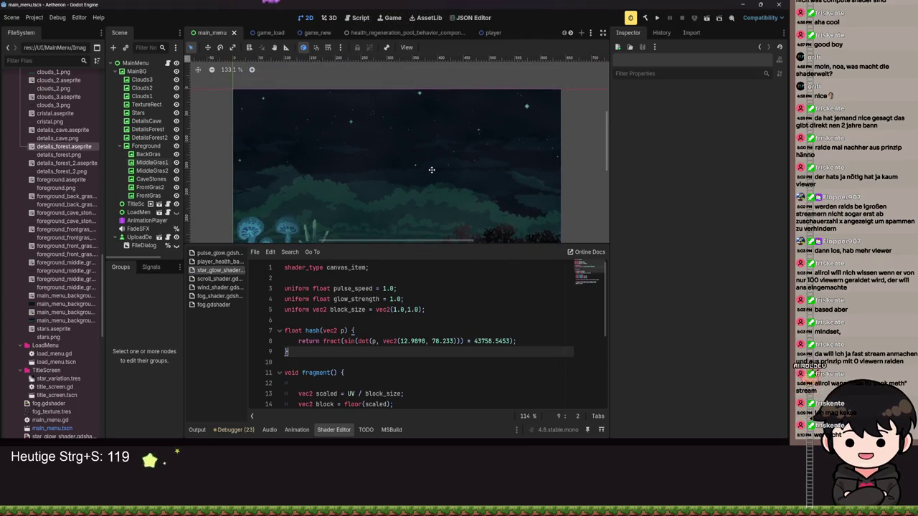
scroll(437, 158, "up", 2)
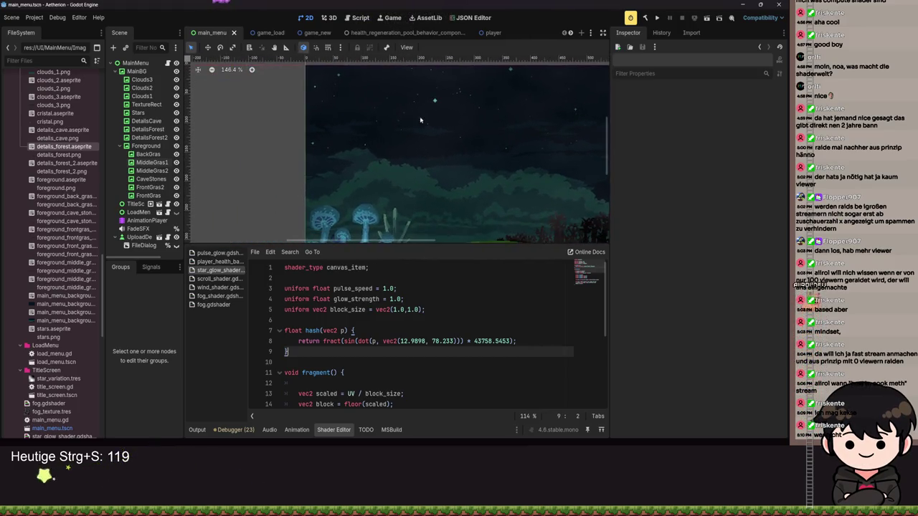
mouse_move(447, 146)
left_mouse_down()
mouse_move(426, 120)
mouse_move(361, 110)
left_mouse_up()
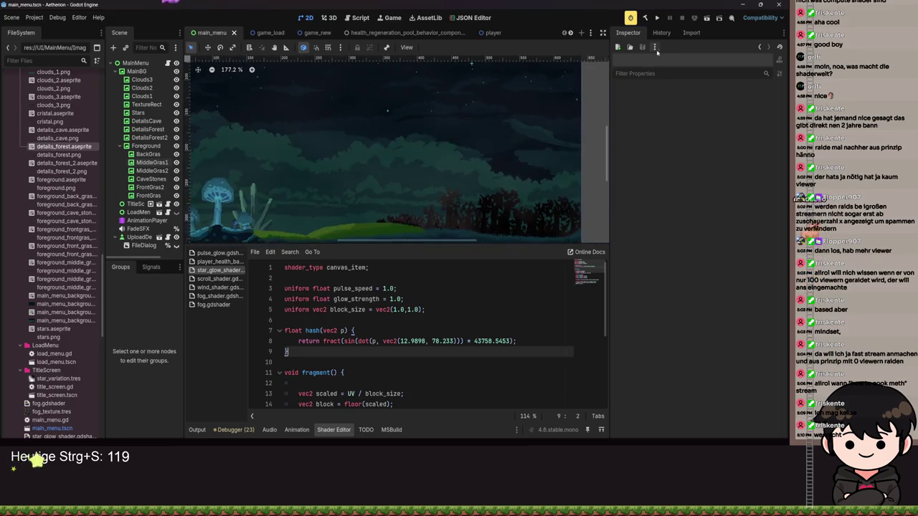
left_click(657, 18)
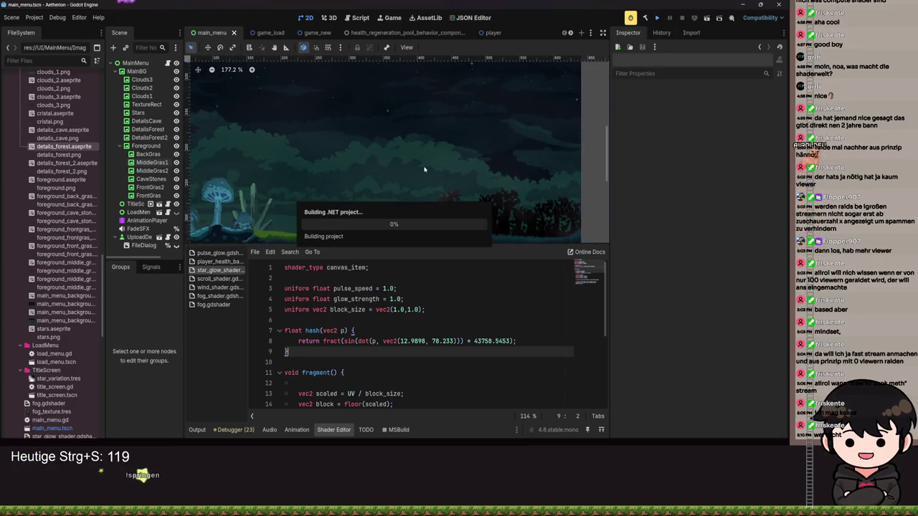
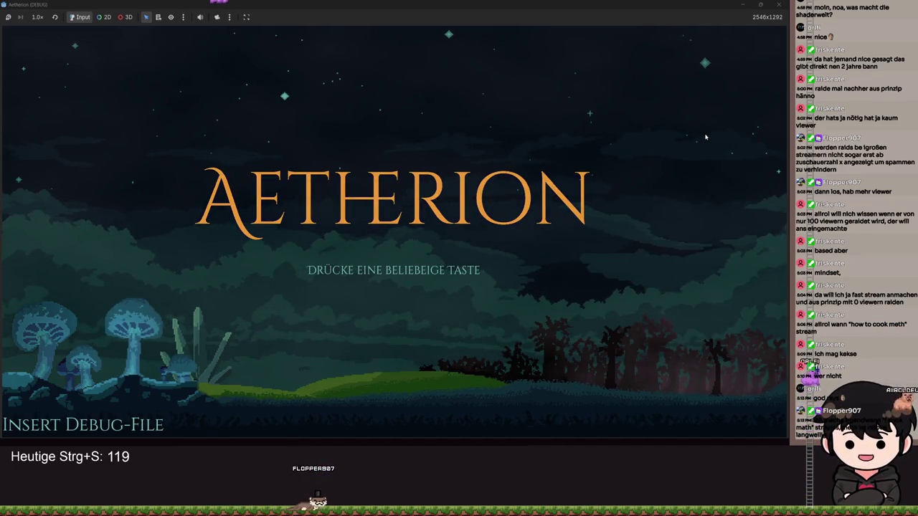
- Advance past Aetherion's title screen and quit the debug run with Verlassen
key("Return")
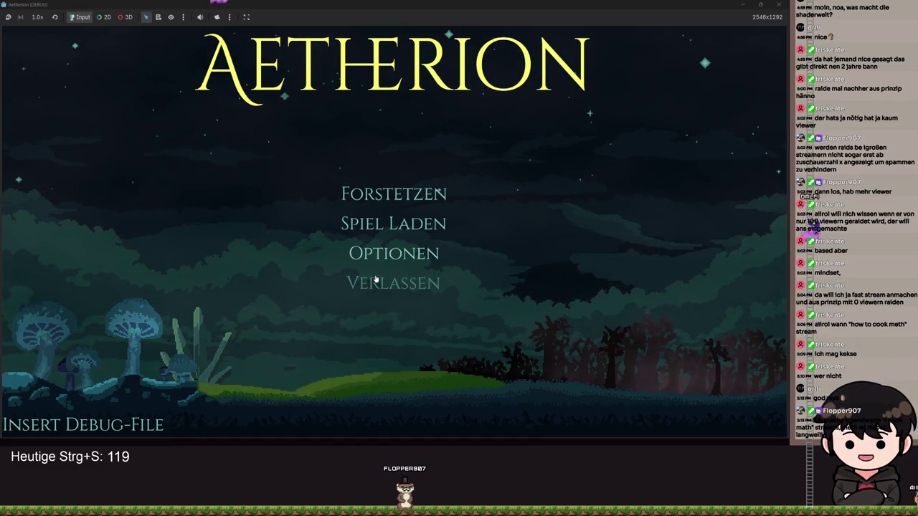
left_click(401, 284)
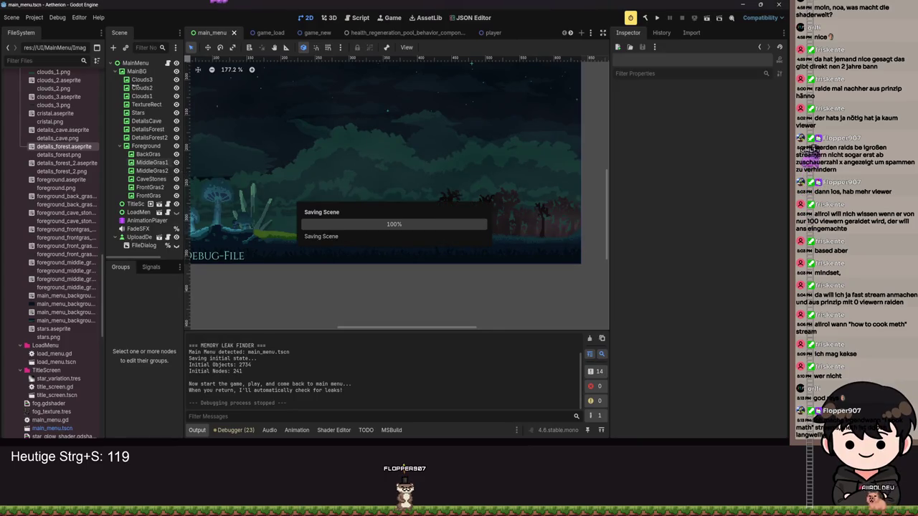
- Select MainBG, save the main_menu scene, and toggle MainBG's visibility off and on
left_click(136, 71)
scroll(411, 132, "down", 7)
key("ctrl+s")
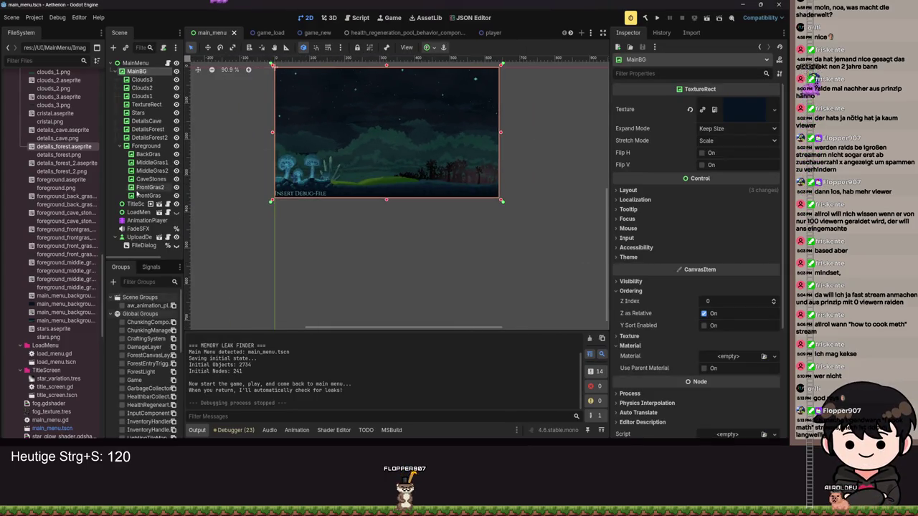
scroll(328, 153, "up", 2)
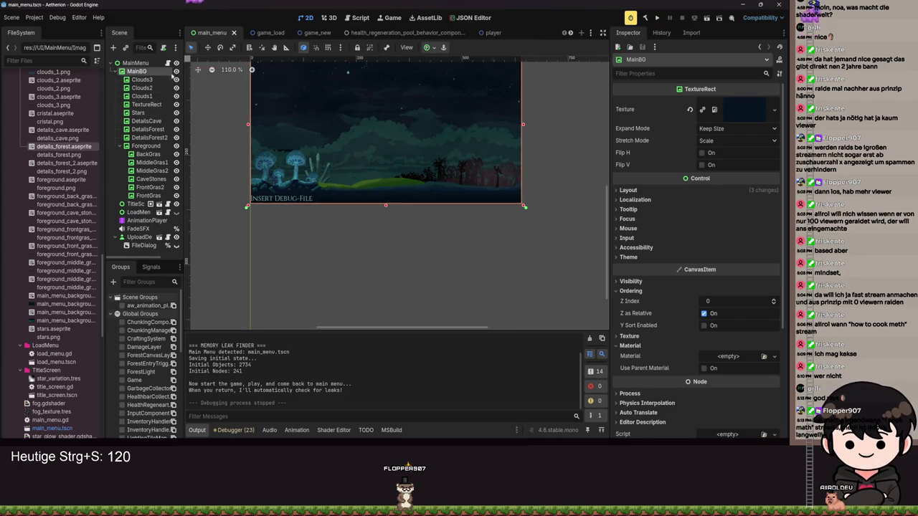
key("h")
key("h")
scroll(380, 153, "down", 2)
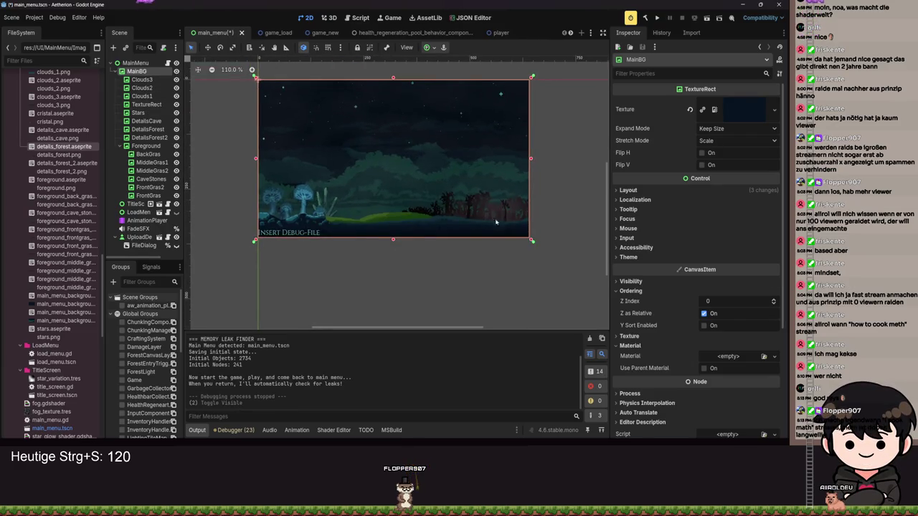
scroll(723, 271, "down", 3)
- Give MainBG a new ShaderMaterial and start creating a new shader for it
left_click(722, 271)
left_click(736, 291)
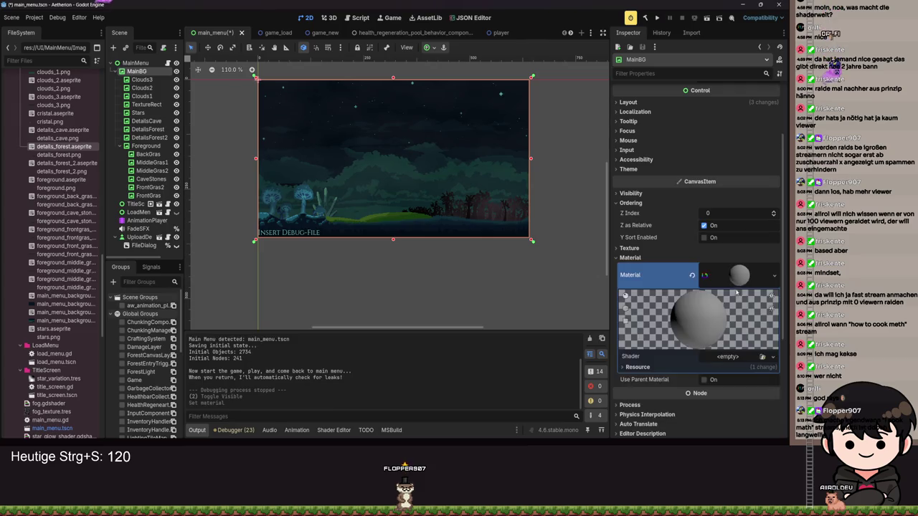
left_click(725, 358)
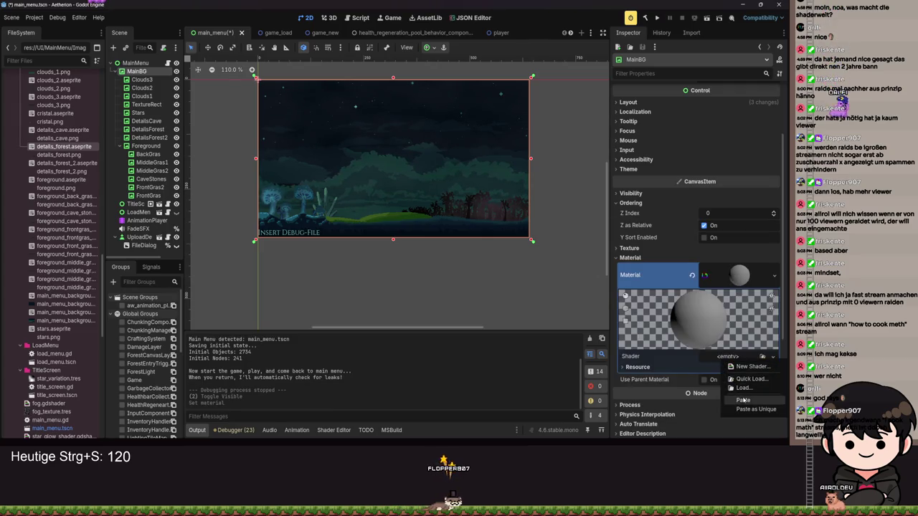
left_click(735, 368)
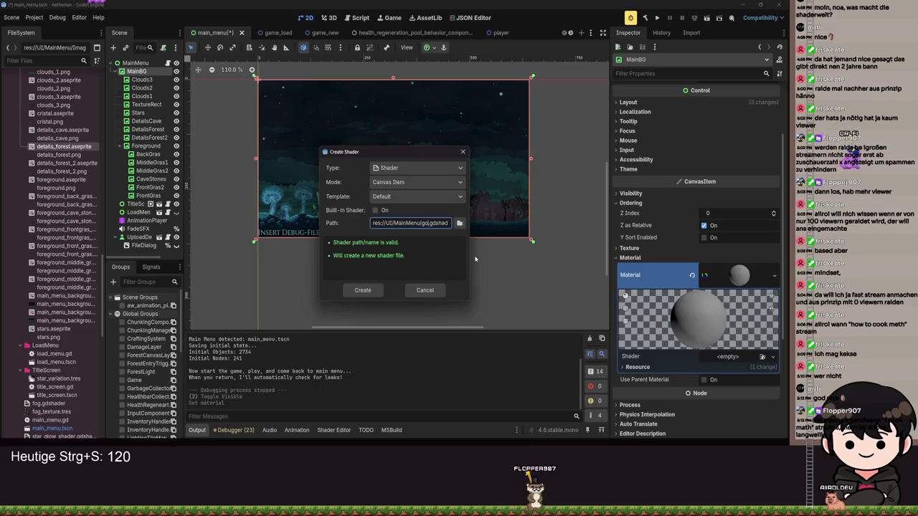
type("ays")
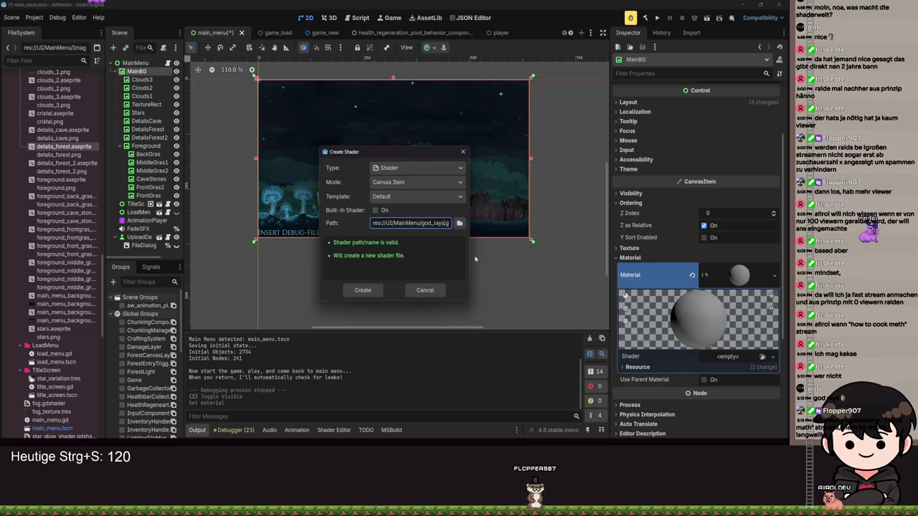
- Create a god_ray folder in res://Common/Shader and create god_ray.gdshader there
left_click(459, 223)
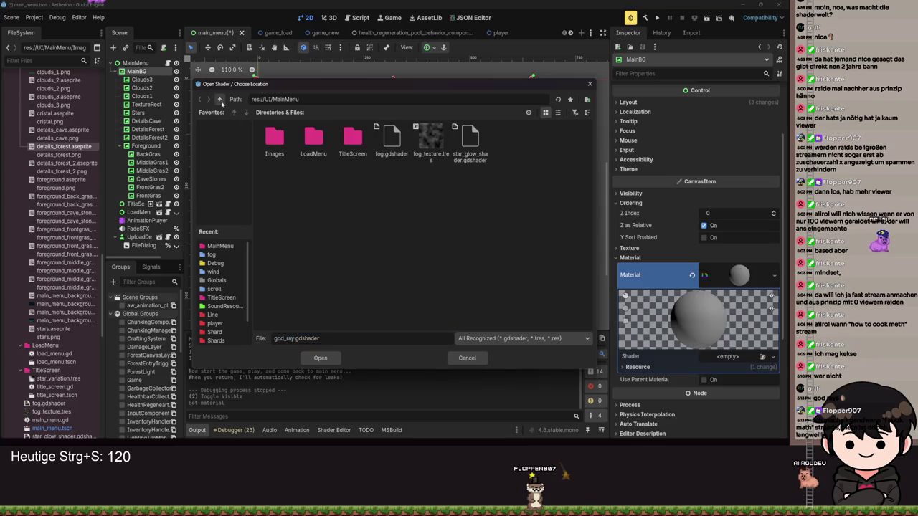
left_click(219, 99)
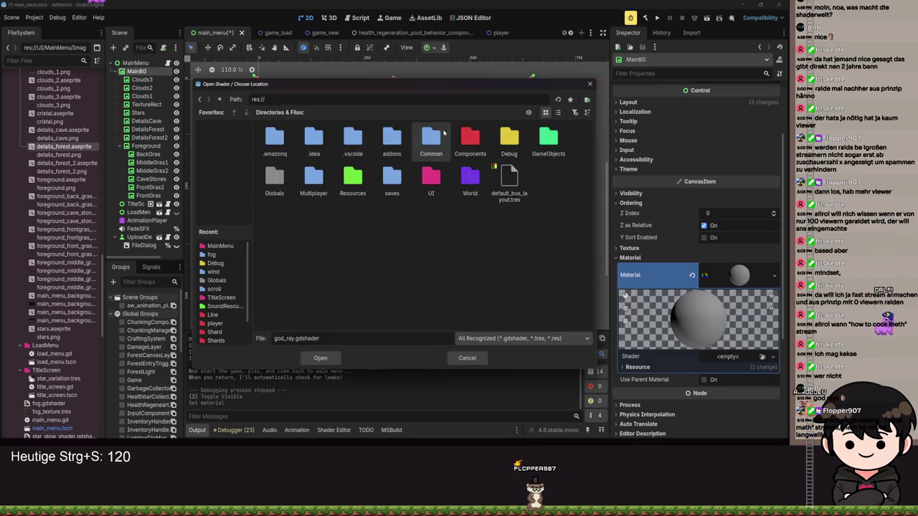
double_click(428, 130)
right_click(423, 237)
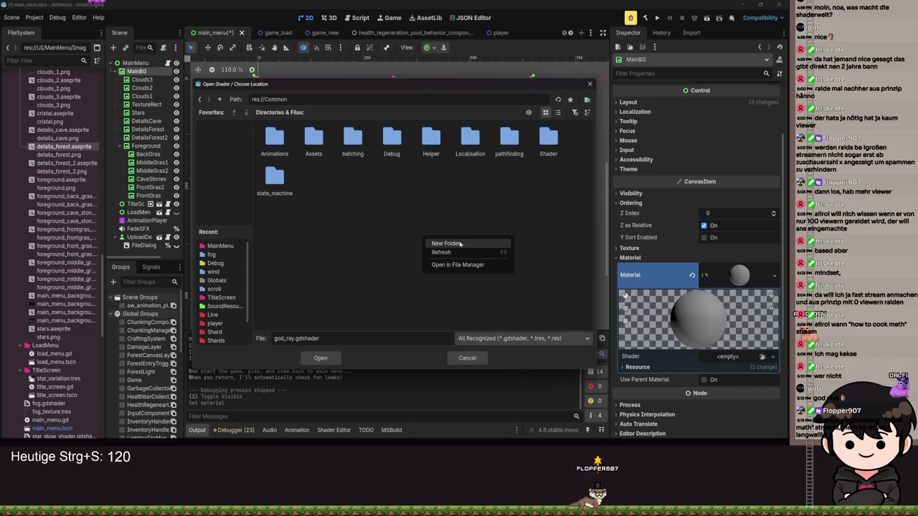
left_click(467, 179)
double_click(548, 140)
right_click(465, 245)
left_click(511, 251)
type("god_ra")
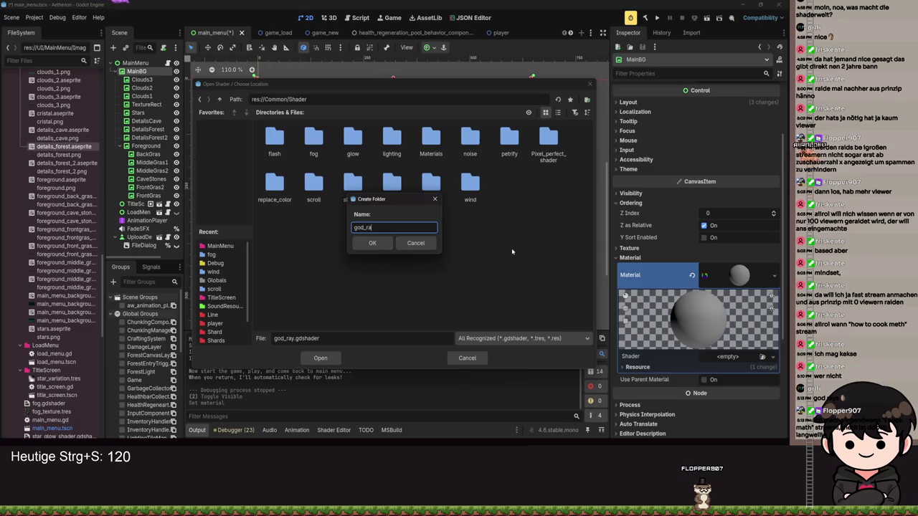
type("y")
key("Return")
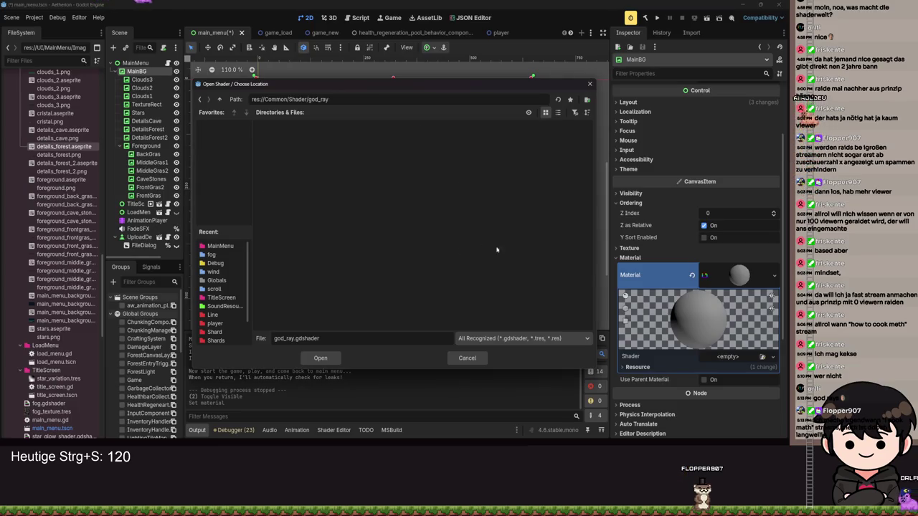
left_click(333, 356)
left_click(372, 294)
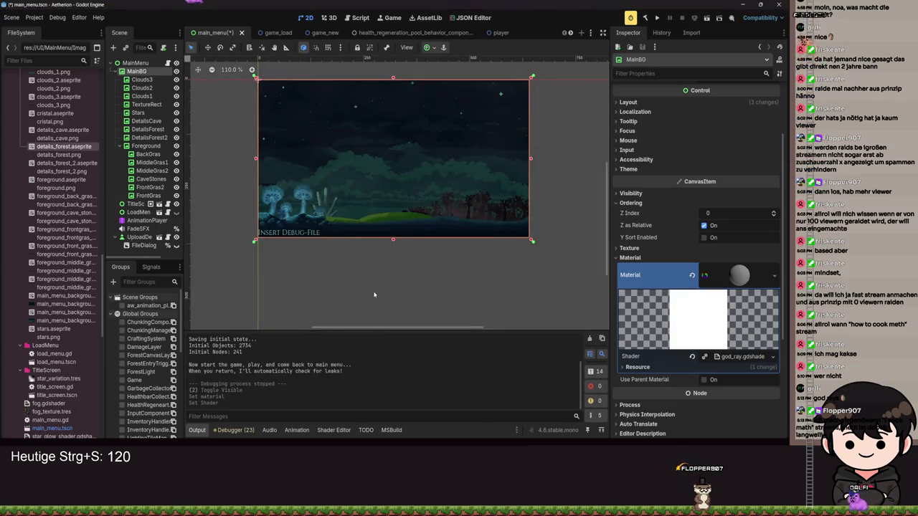
- Replace the fragment body with COLOR = vec4(1.0);, save, then clear MainBG's material
mouse_move(294, 393)
left_mouse_down()
mouse_move(304, 372)
mouse_move(292, 331)
left_mouse_up()
key("BackSpace")
type("COLOR = ")
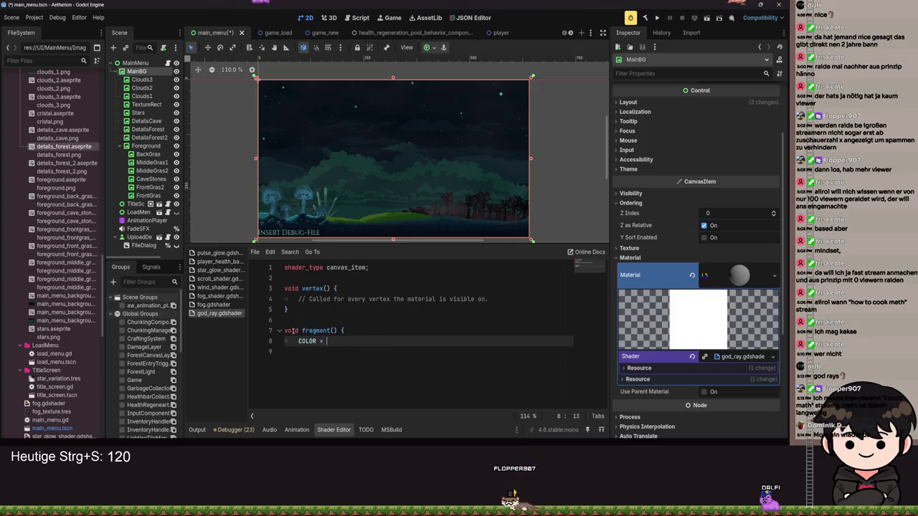
type("vec")
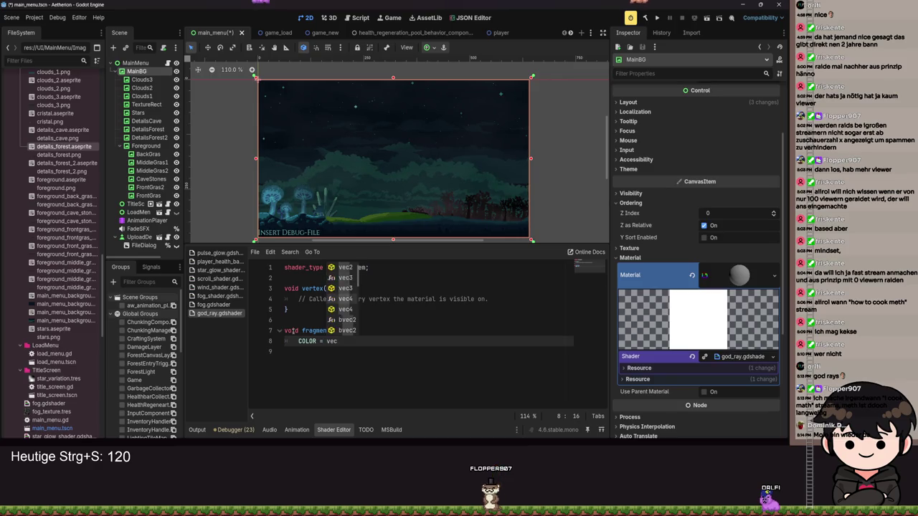
type("4(1.0);")
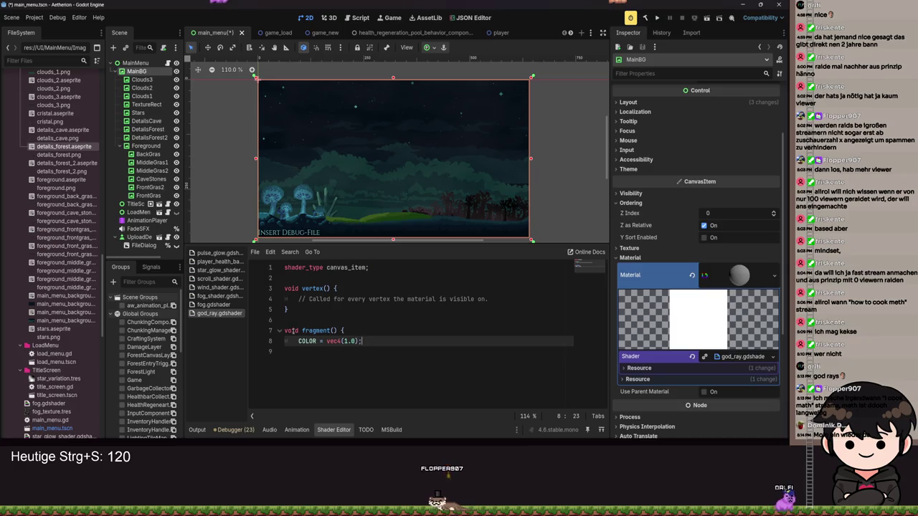
key("Return")
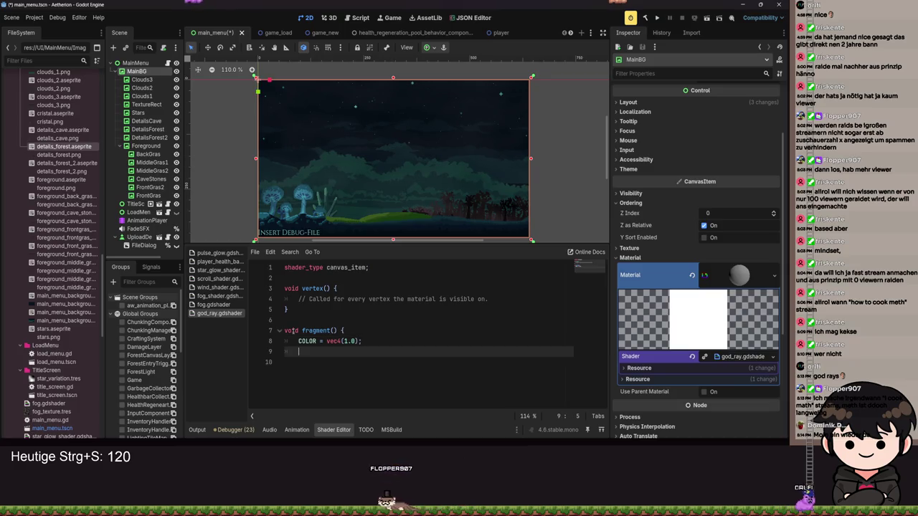
key("ctrl+s")
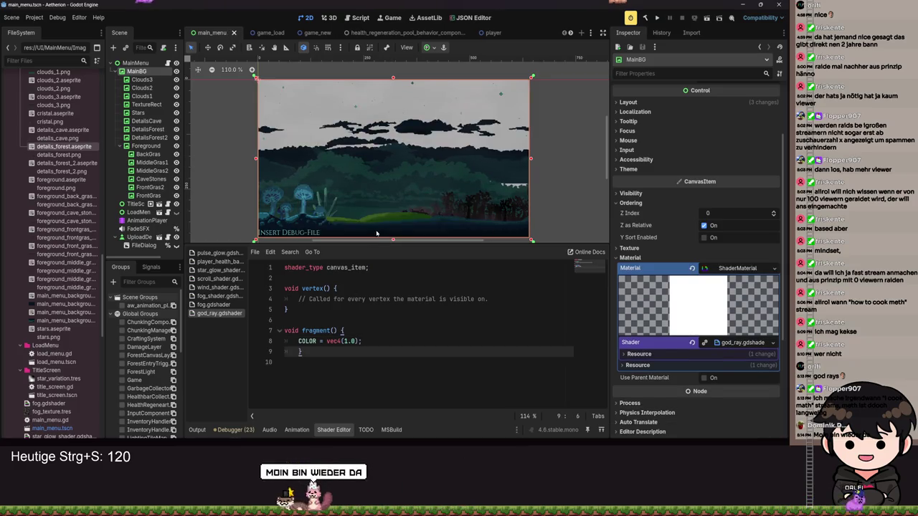
scroll(385, 159, "up", 2)
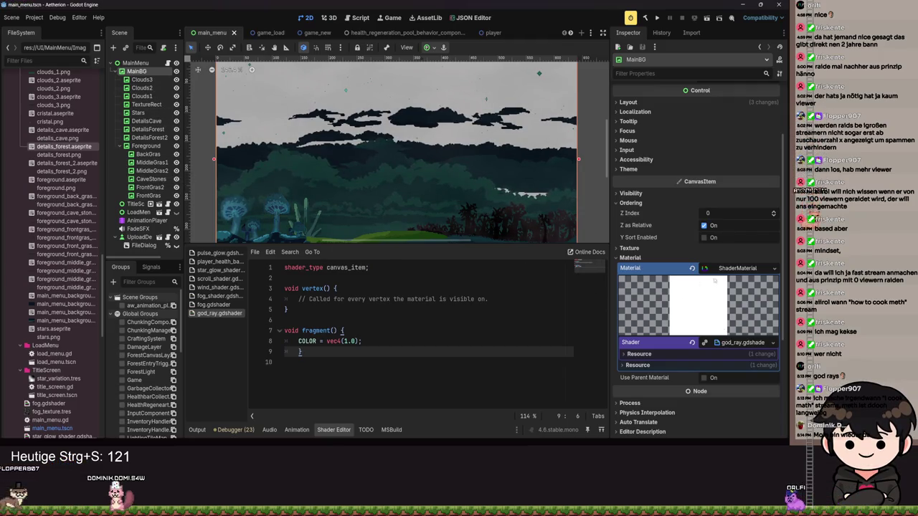
left_click(692, 268)
- Add a TextureRect child under MainBG and save the scene
key("ctrl+s")
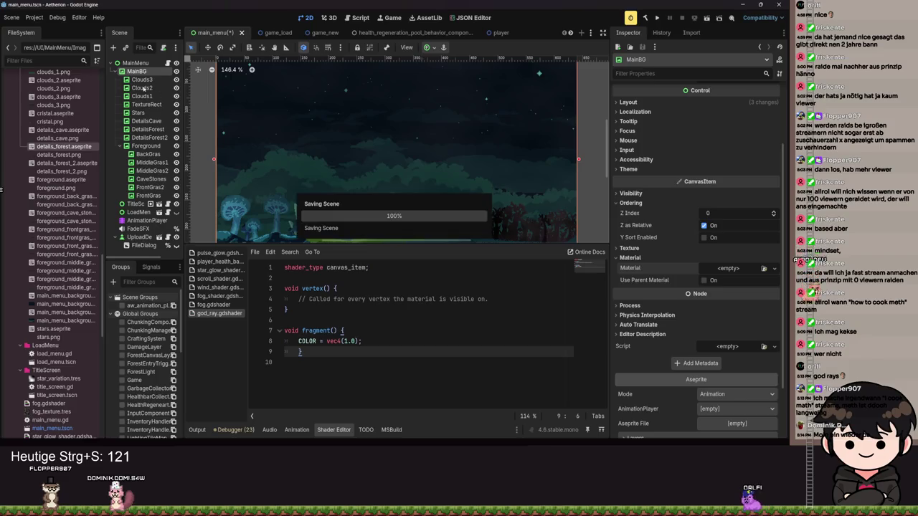
left_click(112, 48)
type("Texture")
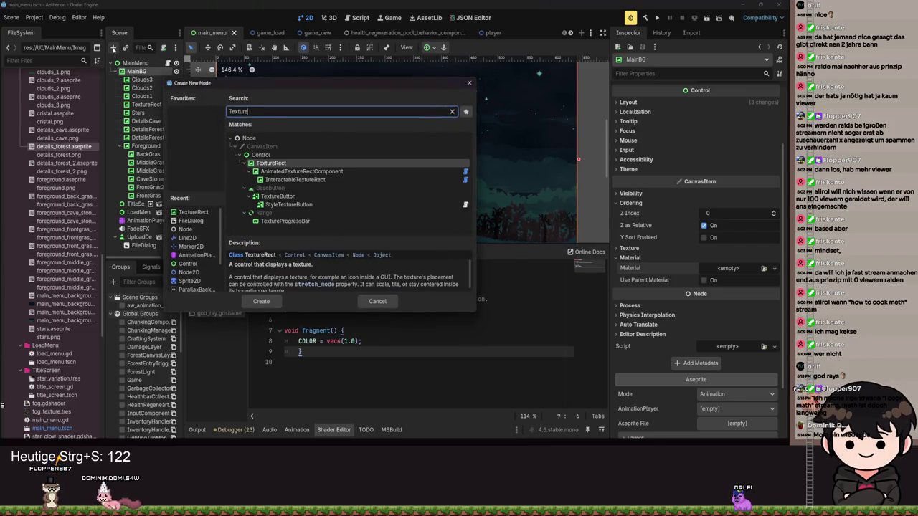
key("Return")
key("ctrl+s")
- Rename the new TextureRect to GodRay
scroll(270, 132, "down", 2)
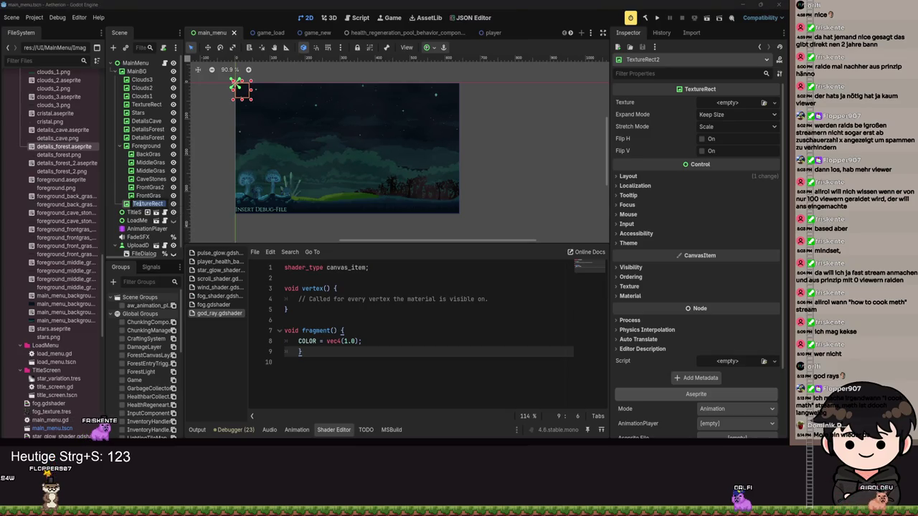
type("GodRay")
key("Return")
key("ctrl+s")
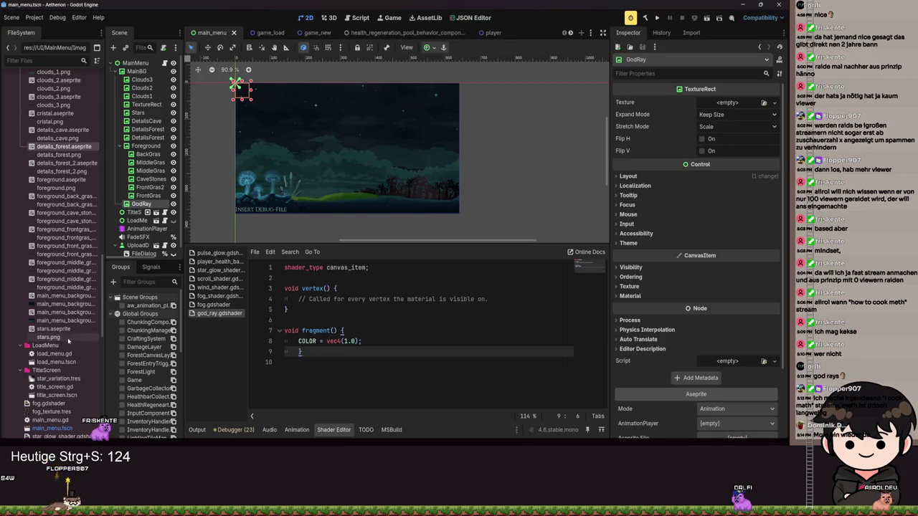
- Drag the main menu background image into GodRay's Texture and save
scroll(40, 312, "up", 3)
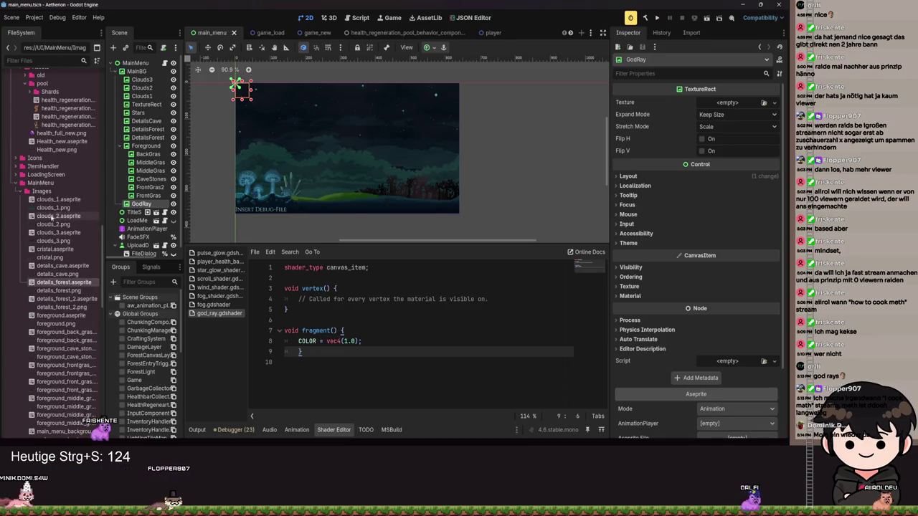
scroll(49, 204, "down", 2)
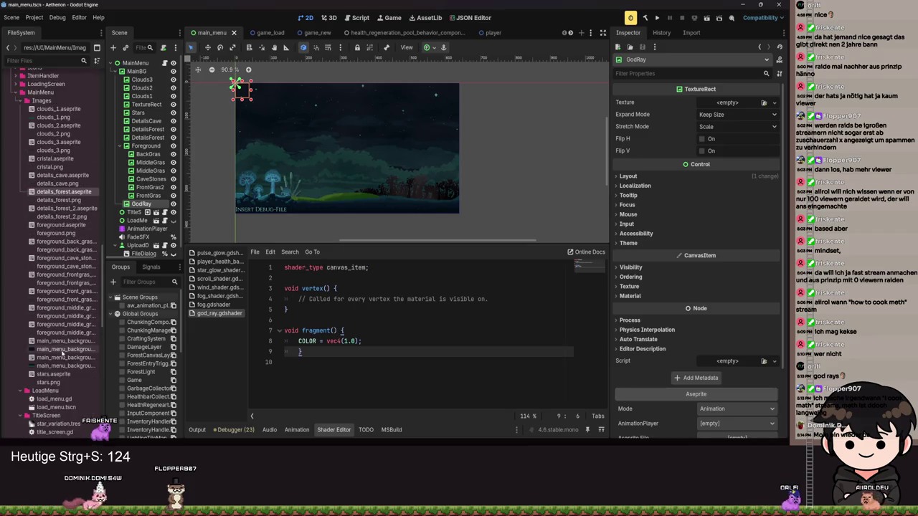
left_click_drag(67, 351, 728, 103)
key("ctrl+s")
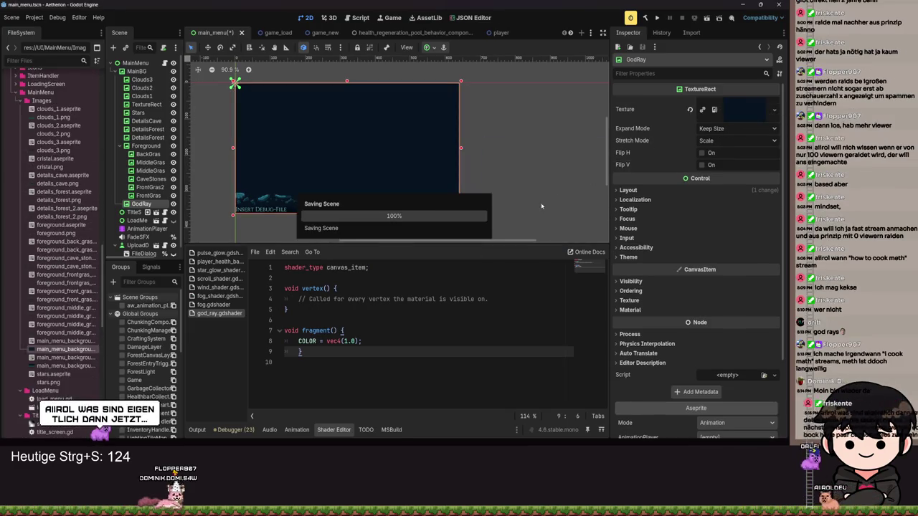
- Browse GodRay's script options and dismiss the picker without choosing a script
left_click(773, 375)
left_click(754, 392)
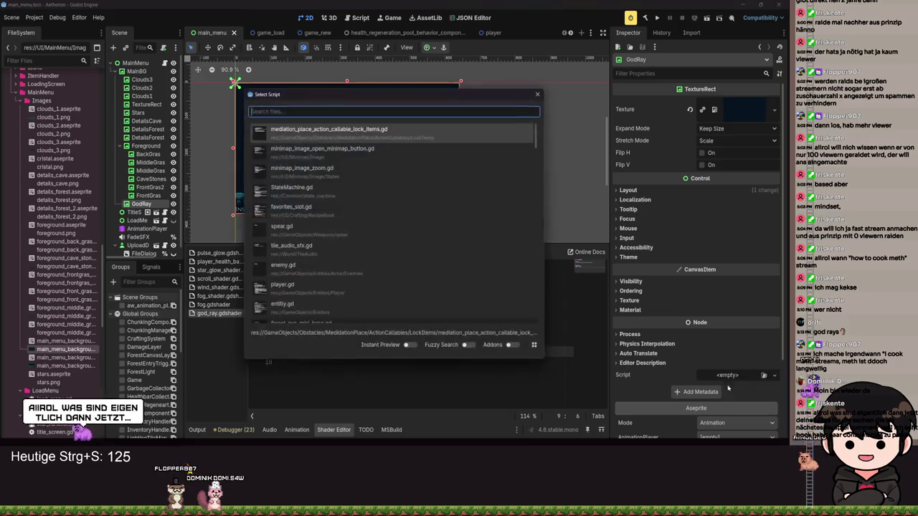
key("Escape")
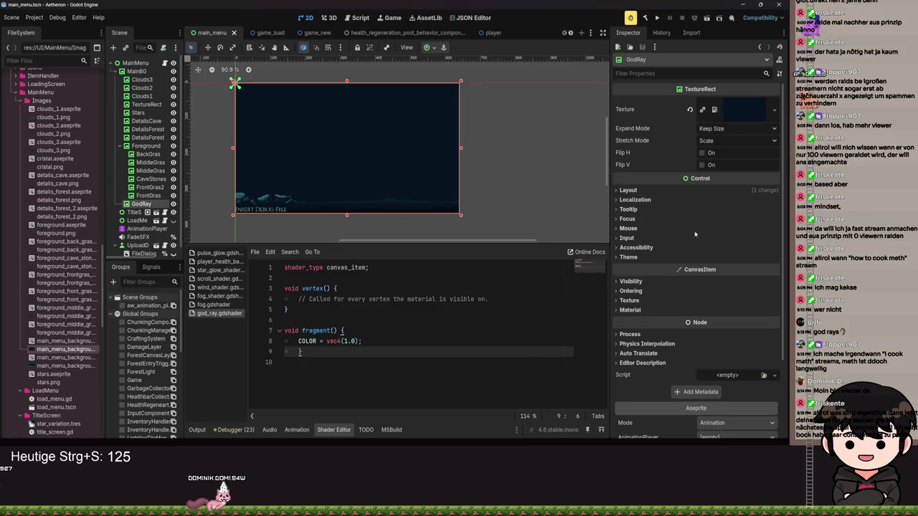
- Unindent the closing brace on line 9, save, and open GodRay's material settings
key("Left")
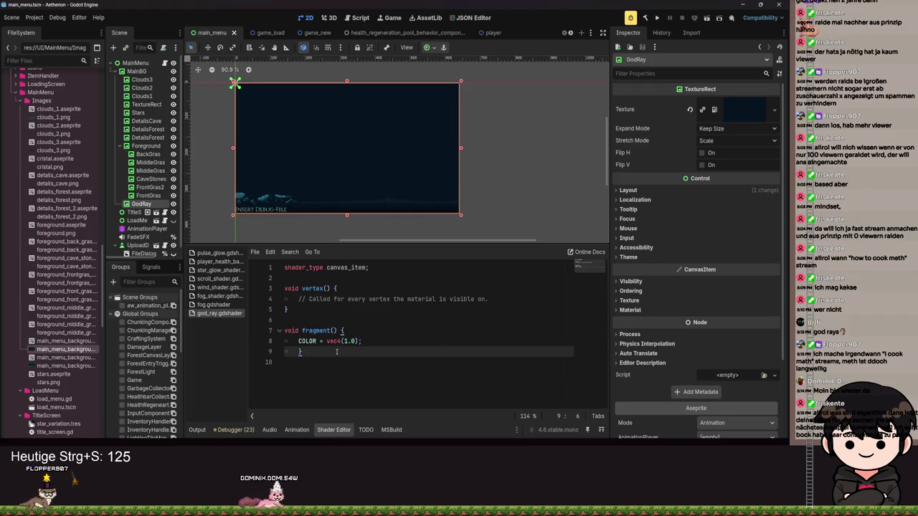
key("BackSpace")
key("ctrl+s")
scroll(409, 211, "up", 7)
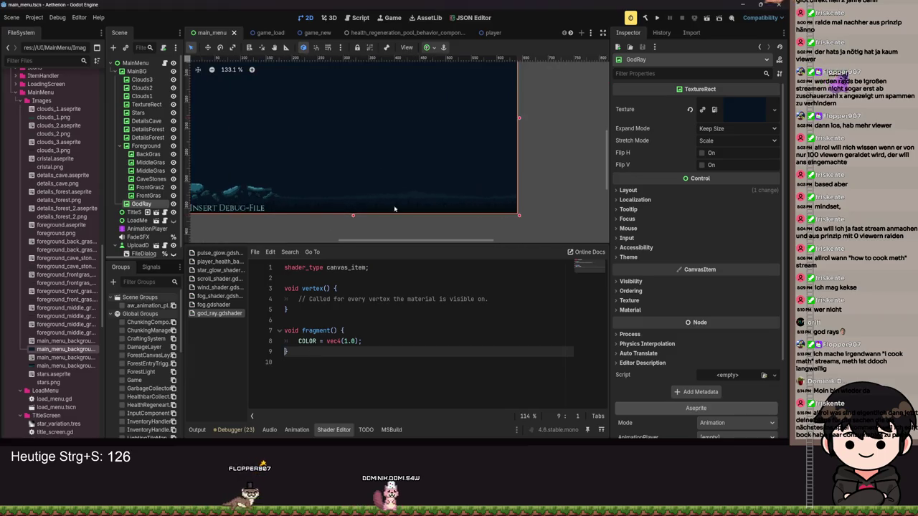
scroll(399, 205, "up", 8)
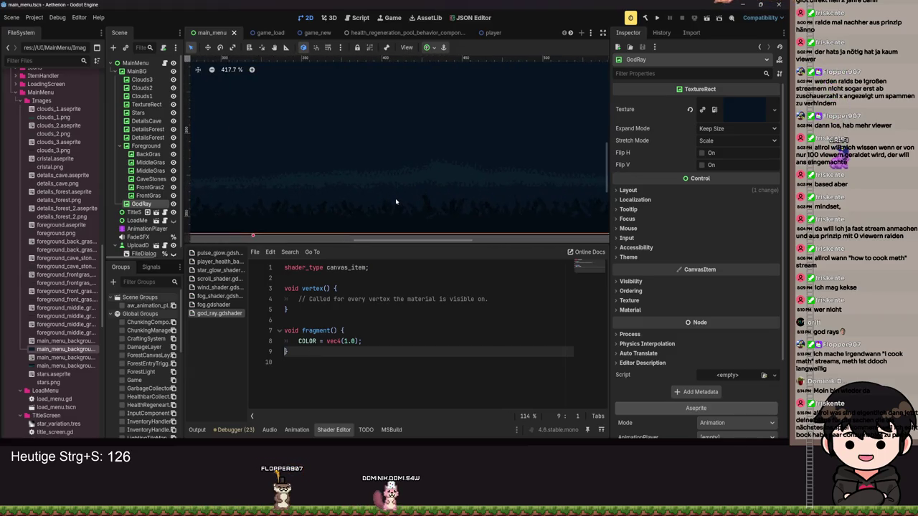
scroll(396, 203, "down", 14)
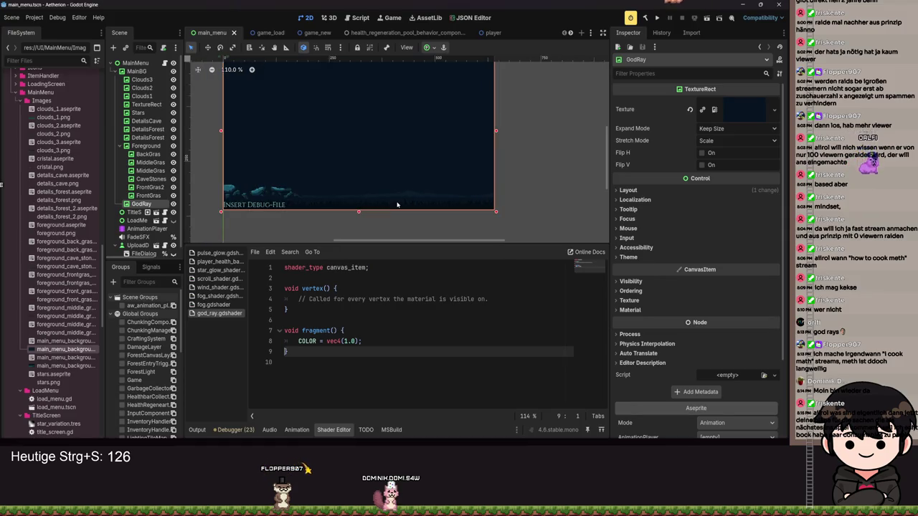
left_click(674, 310)
- Give GodRay a new ShaderMaterial after browsing existing materials without choosing one
left_click(772, 321)
left_click(746, 362)
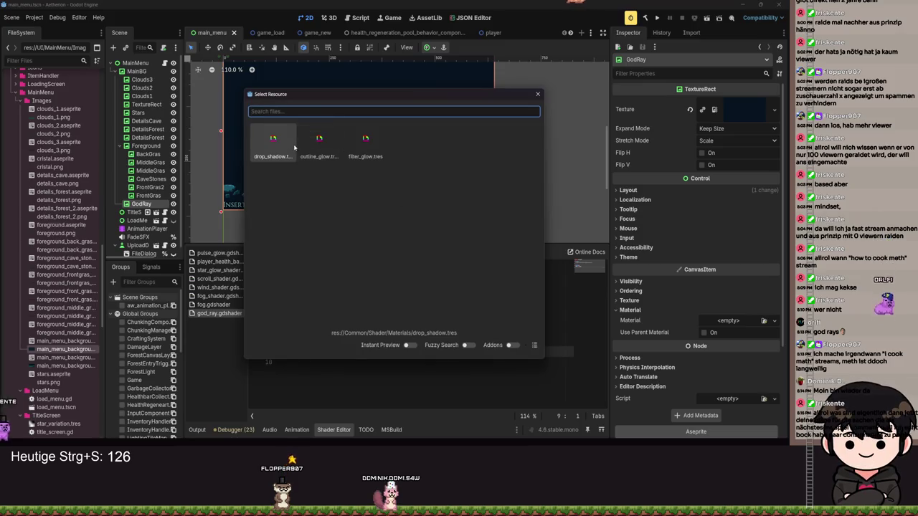
left_click(537, 94)
left_click(772, 320)
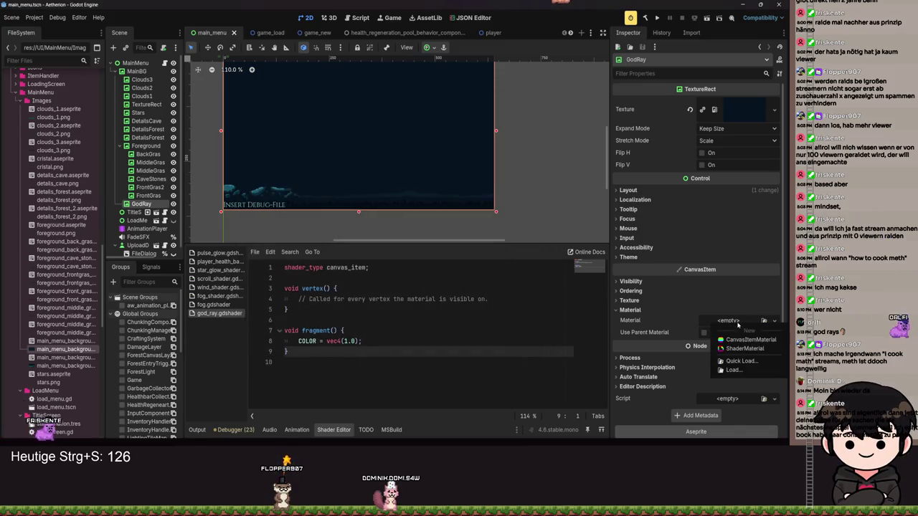
left_click(738, 361)
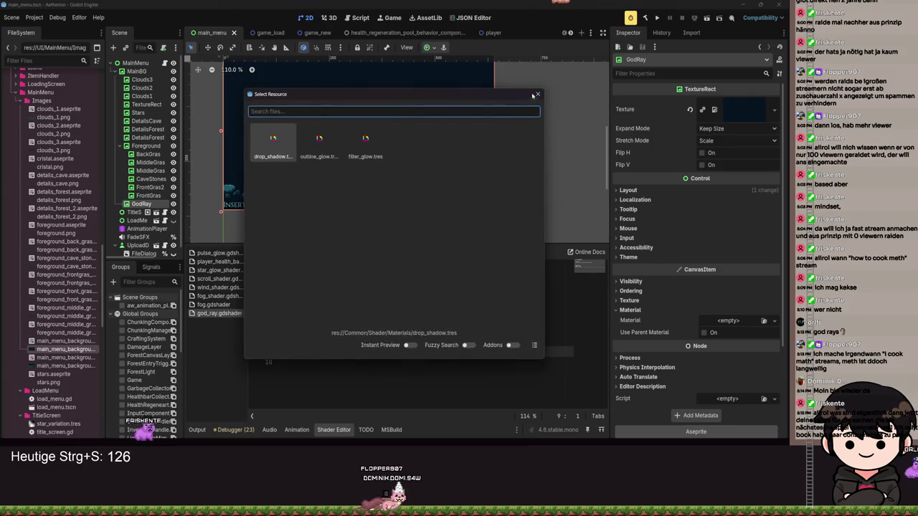
key("Escape")
left_click(728, 320)
left_click(735, 352)
- Load the existing god_ray.gdshader into GodRay's material and save
left_click(746, 408)
left_click(749, 389)
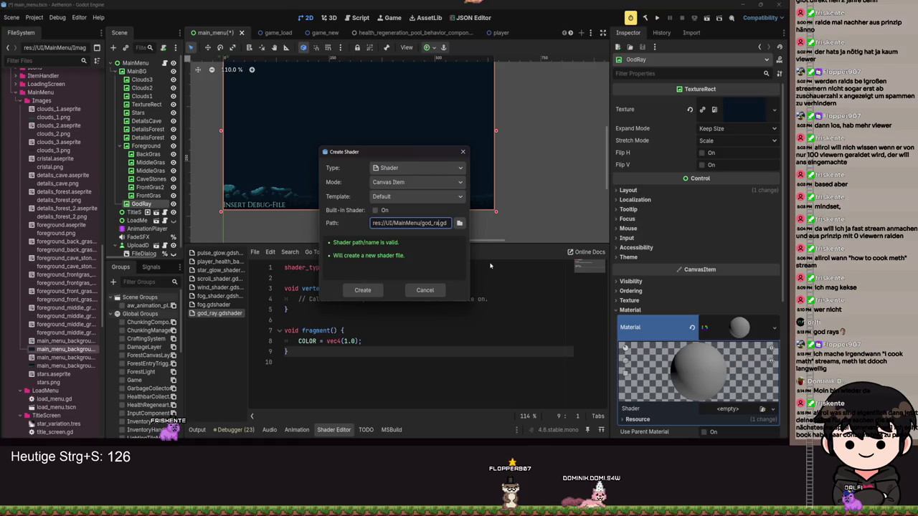
key("Escape")
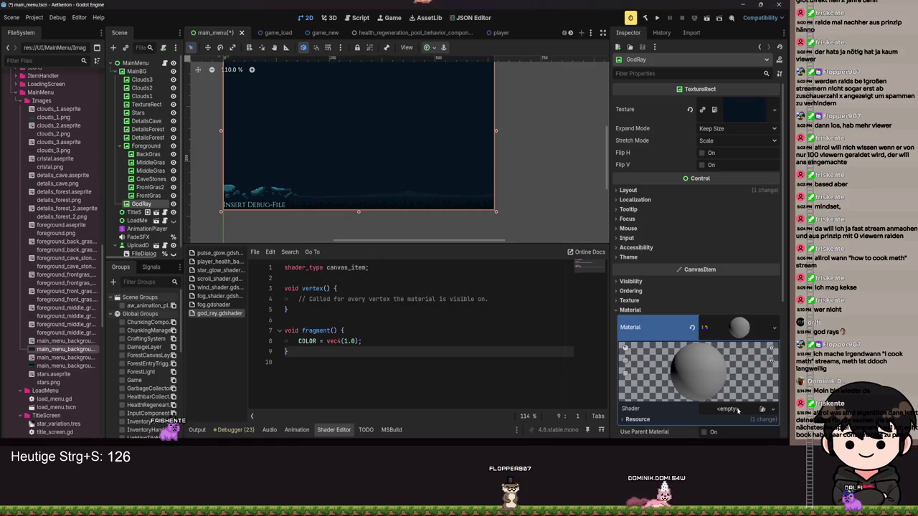
left_click(738, 408)
left_click(744, 402)
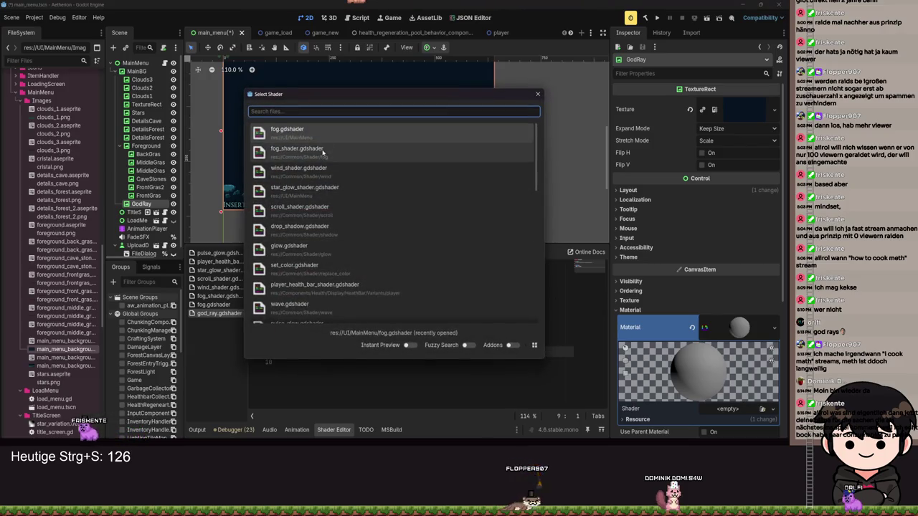
type("god")
key("Return")
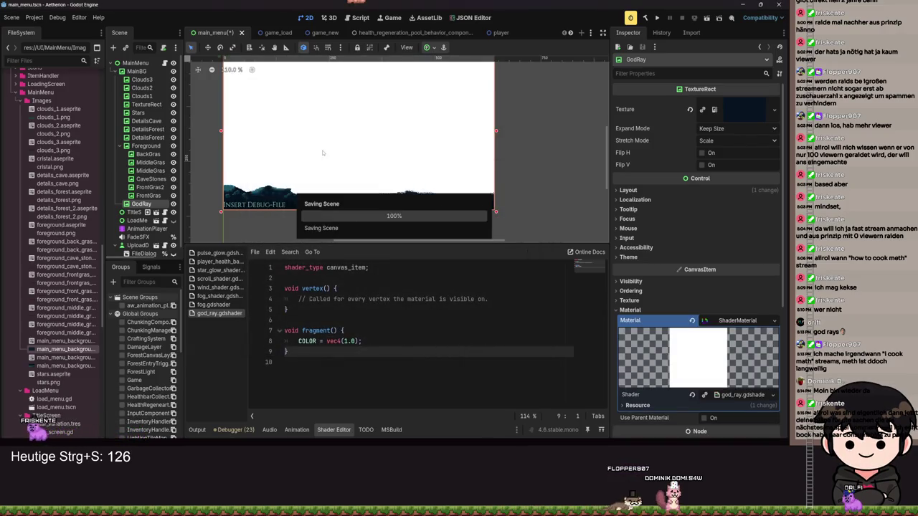
scroll(337, 144, "down", 2)
key("ctrl+s")
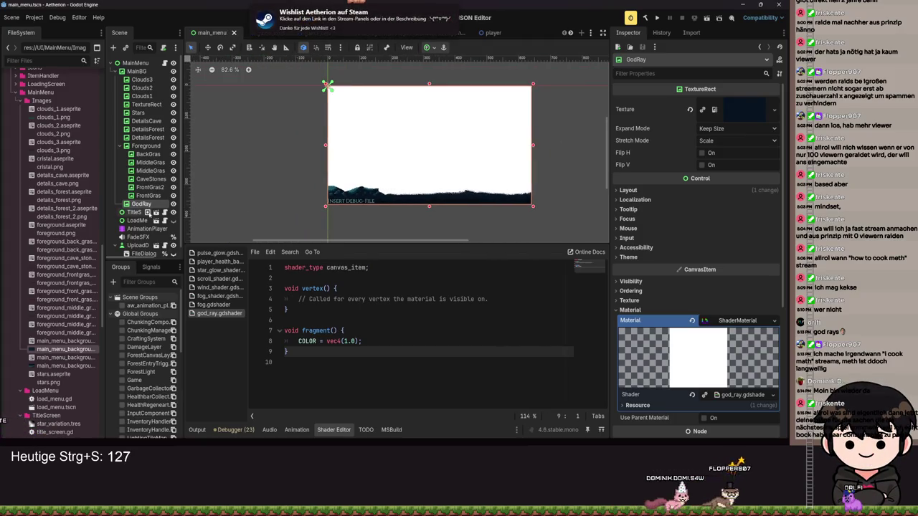
- Set GodRay's Ordering Z Index to 2 and save
scroll(646, 305, "down", 3)
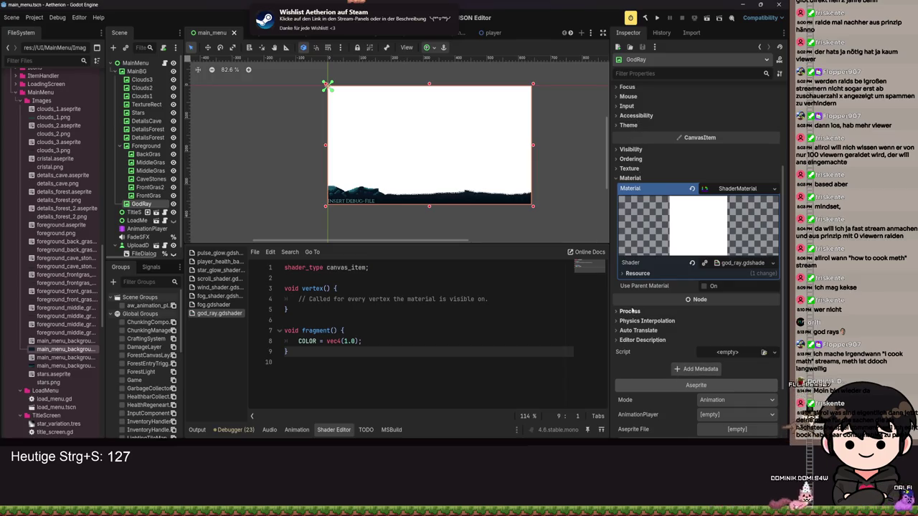
scroll(642, 331, "down", 1)
scroll(642, 315, "up", 2)
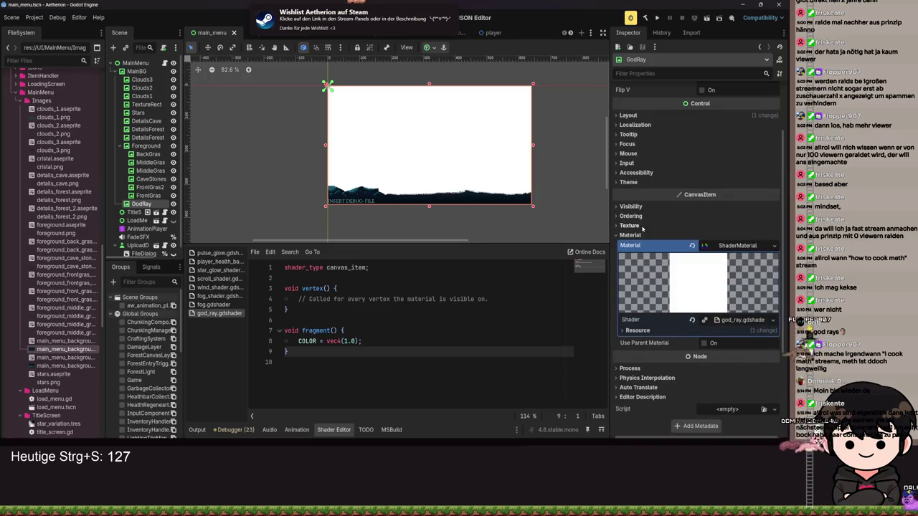
left_click(631, 216)
left_click_drag(706, 227, 721, 226)
scroll(477, 214, "up", 1)
key("ctrl+s")
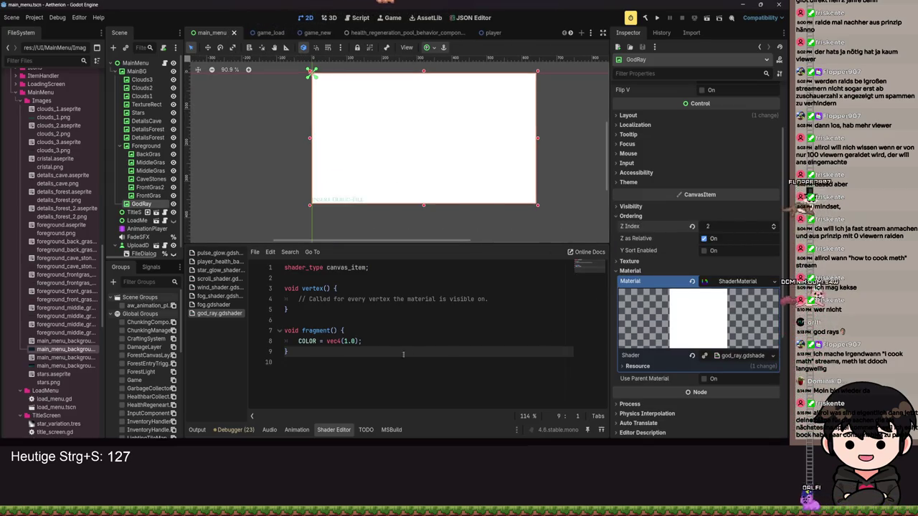
- Change line 8 to COLOR.a = 0.0, save, and select DetailsForest
left_click_drag(365, 341, 327, 340)
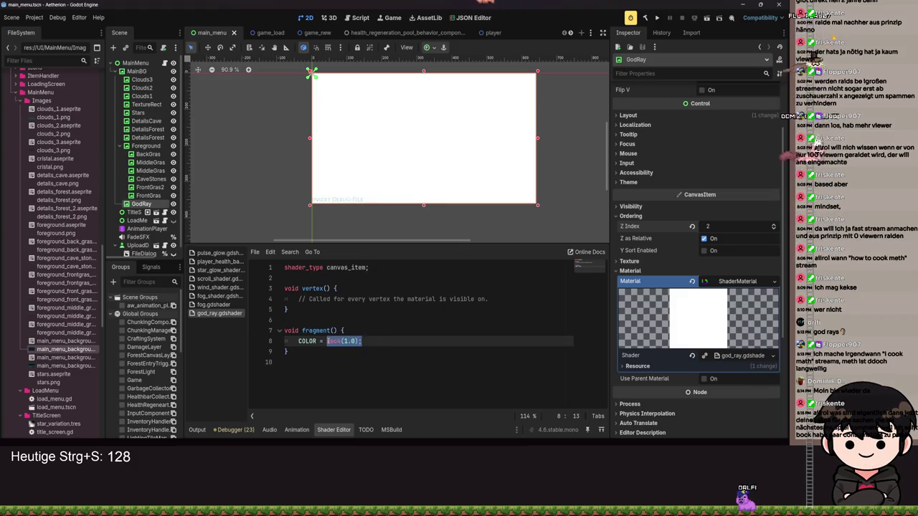
key("BackSpace")
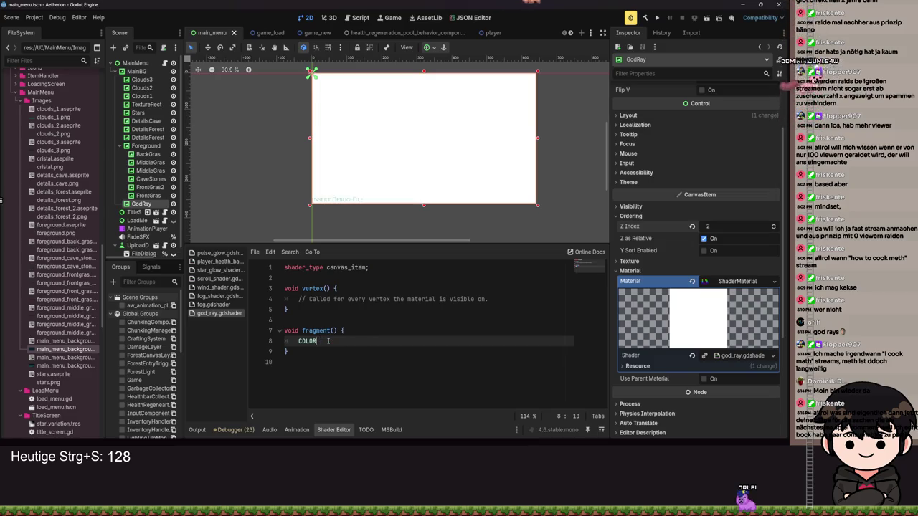
type(".a= 0.0")
key("ctrl+s")
key("ctrl+s")
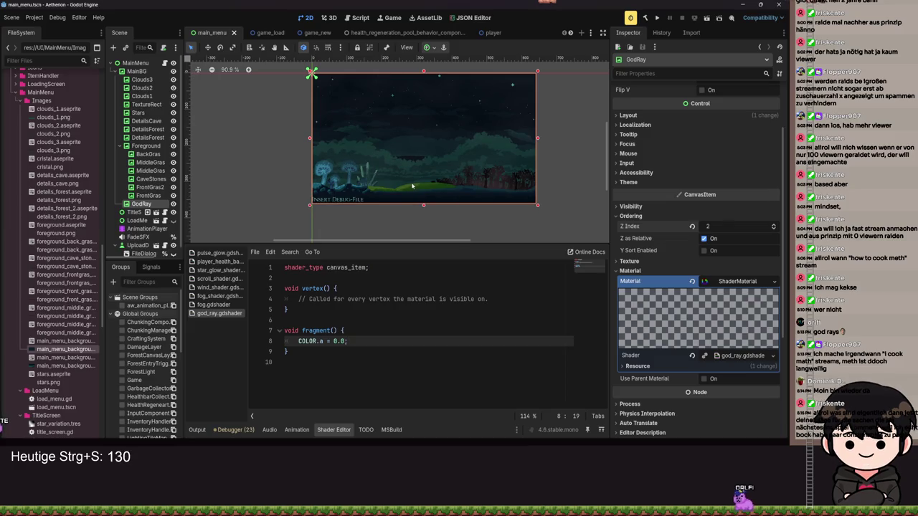
left_click(147, 137)
key("ctrl+s")
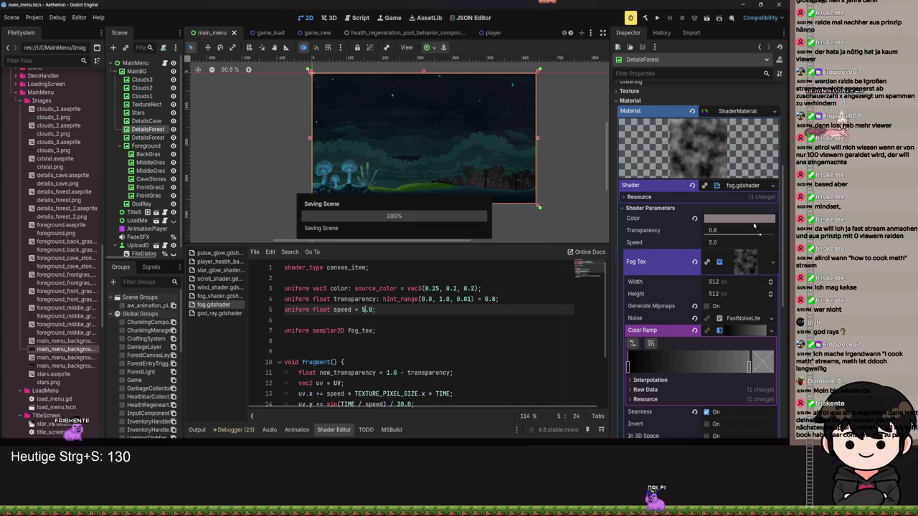
- Save DetailsForest's fog material as fog_shader.tres and save the scene
left_click(774, 111)
key("ctrl+s")
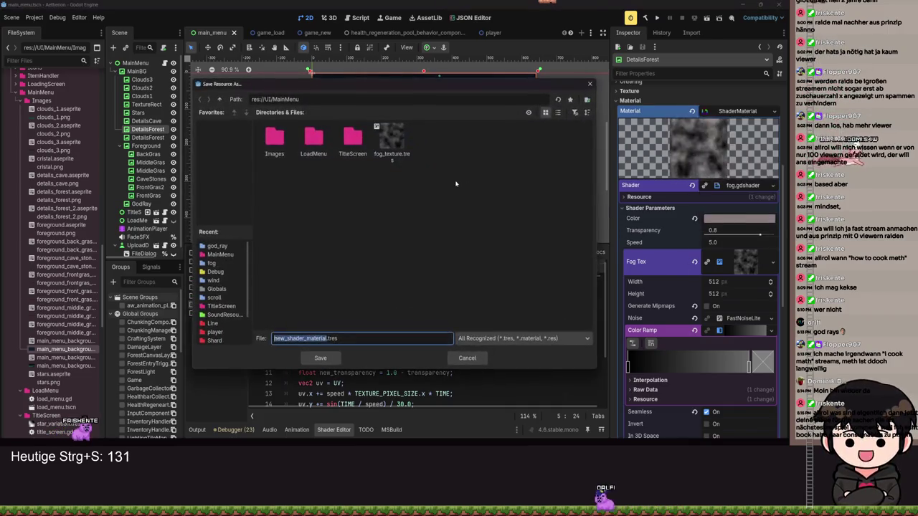
type("fog_shader")
key("Return")
key("ctrl+s")
- Save DetailsForest2's material over fog_shader.tres, confirming the overwrite
left_click(147, 137)
left_click(774, 189)
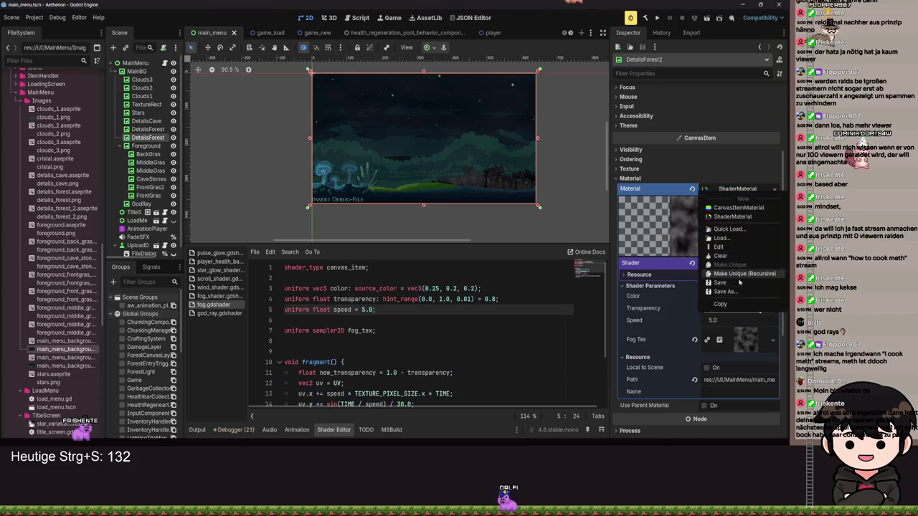
left_click(734, 292)
double_click(391, 140)
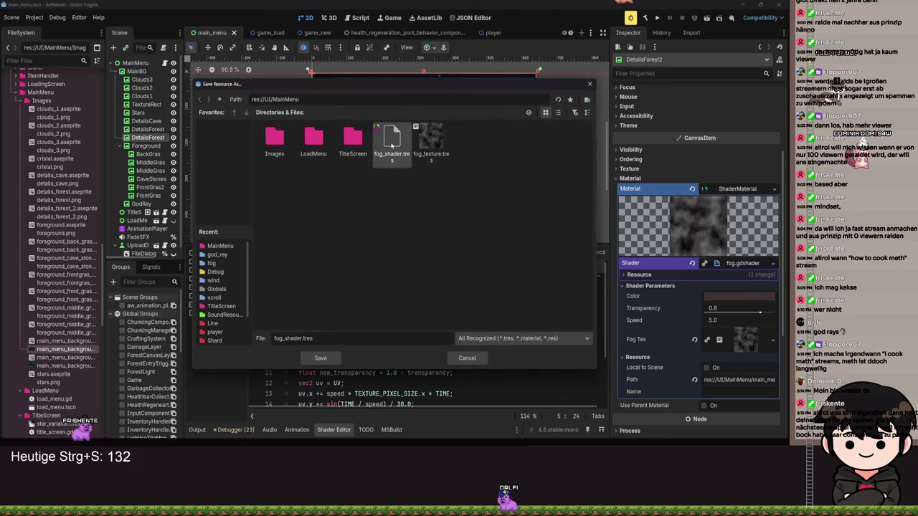
left_click(365, 242)
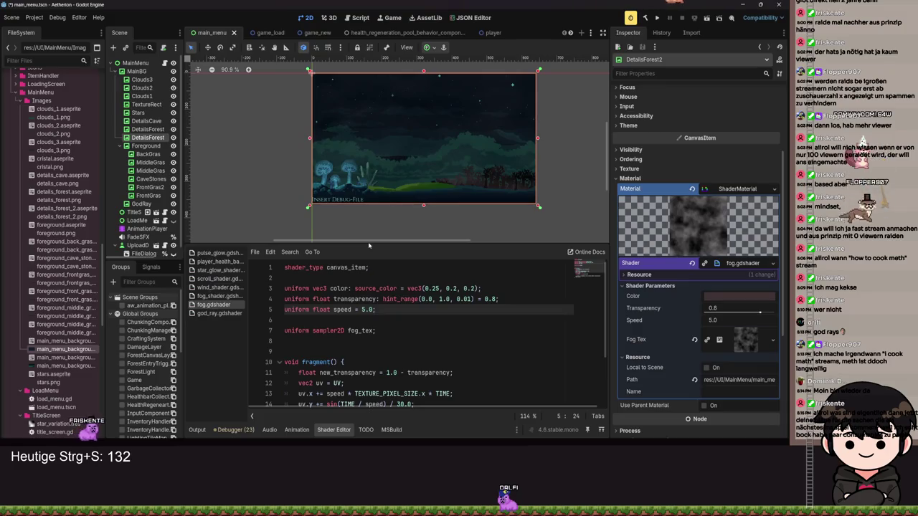
key("ctrl+s")
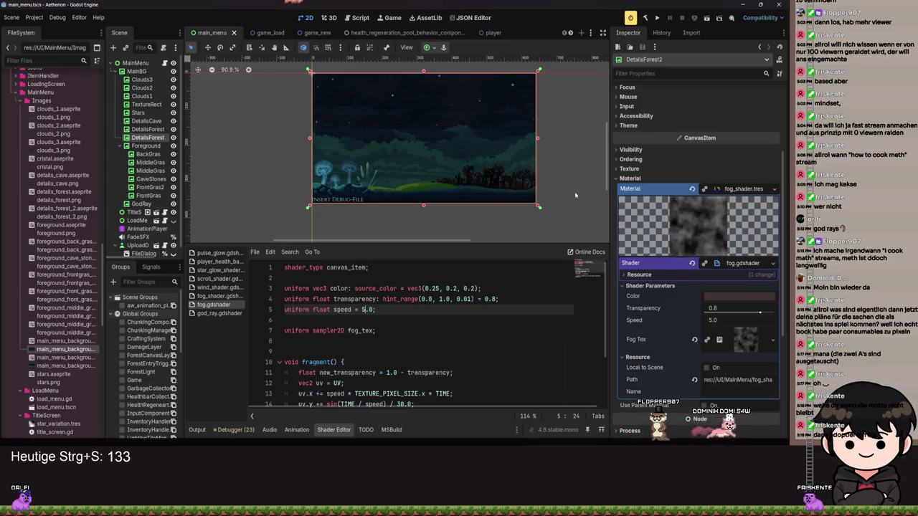
- Pan and zoom the 2D viewport to frame the forest menu scene, then select GodRay
scroll(381, 176, "up", 3)
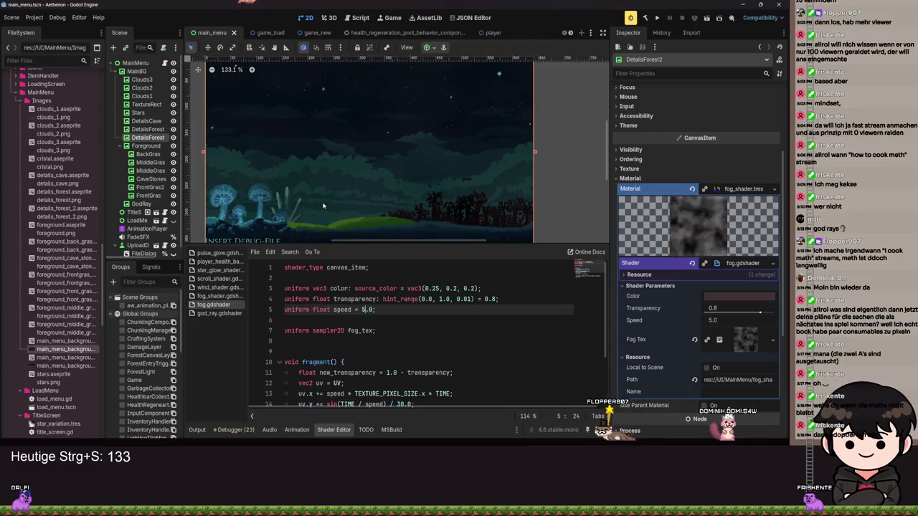
scroll(351, 208, "down", 5)
left_click_drag(335, 229, 396, 211)
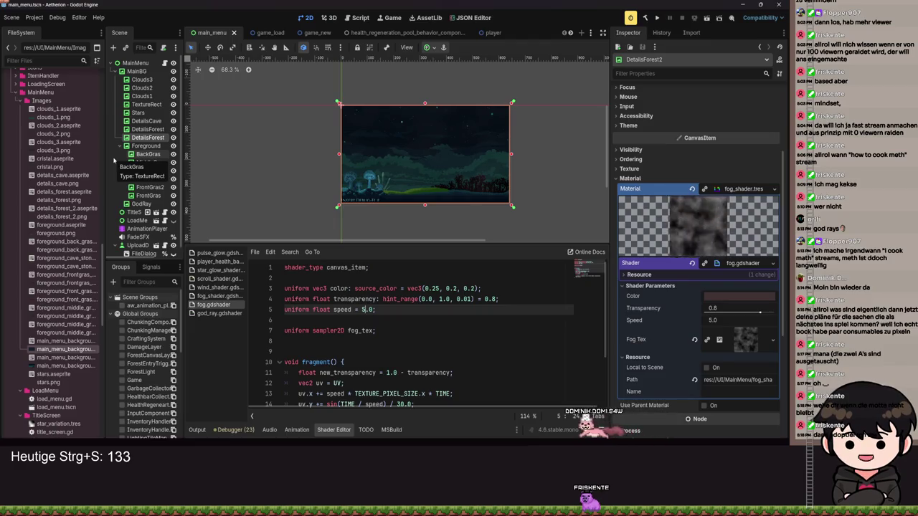
scroll(522, 160, "up", 8)
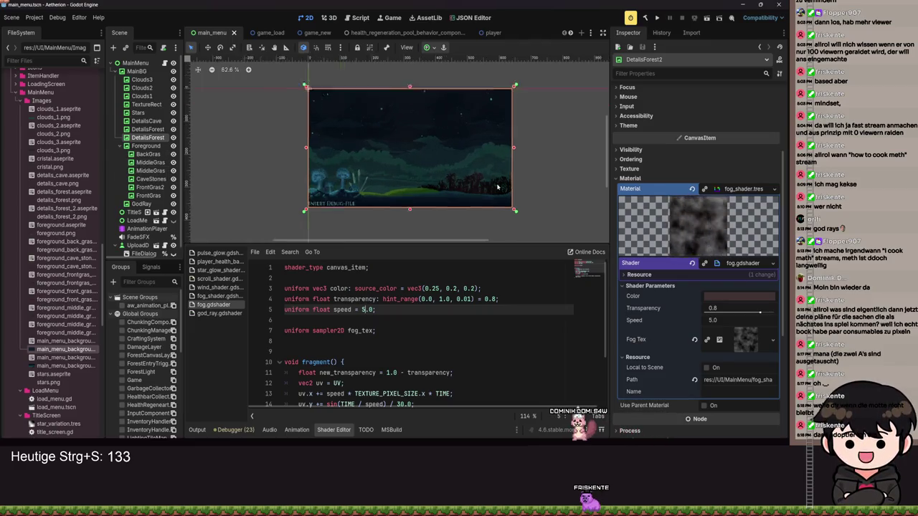
scroll(522, 160, "down", 4)
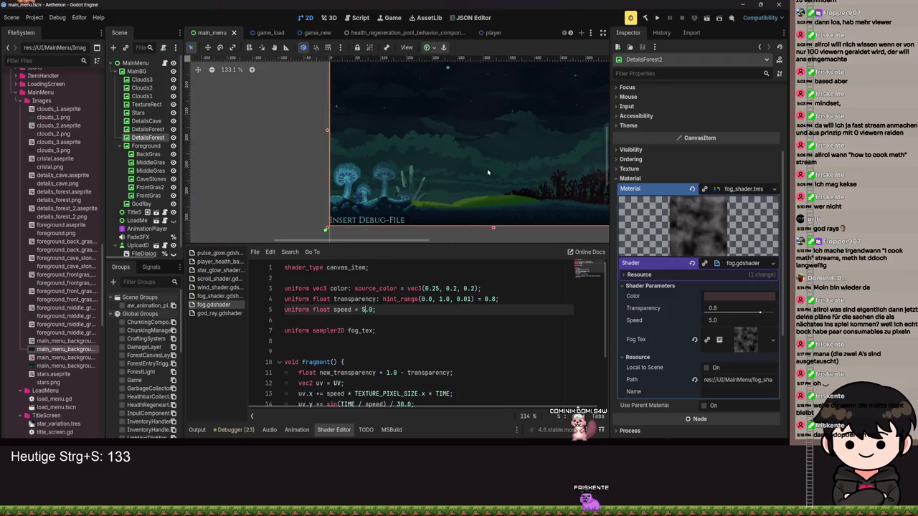
left_click_drag(537, 143, 448, 140)
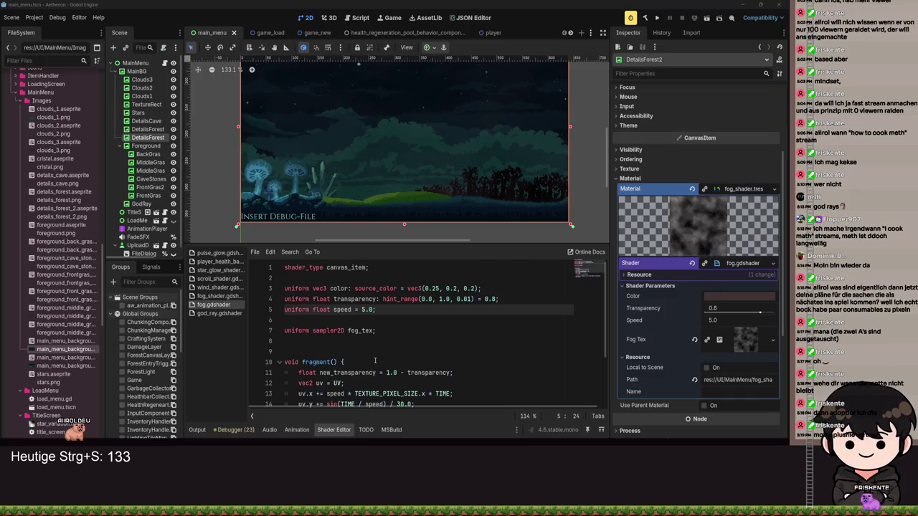
left_click_drag(358, 186, 399, 194)
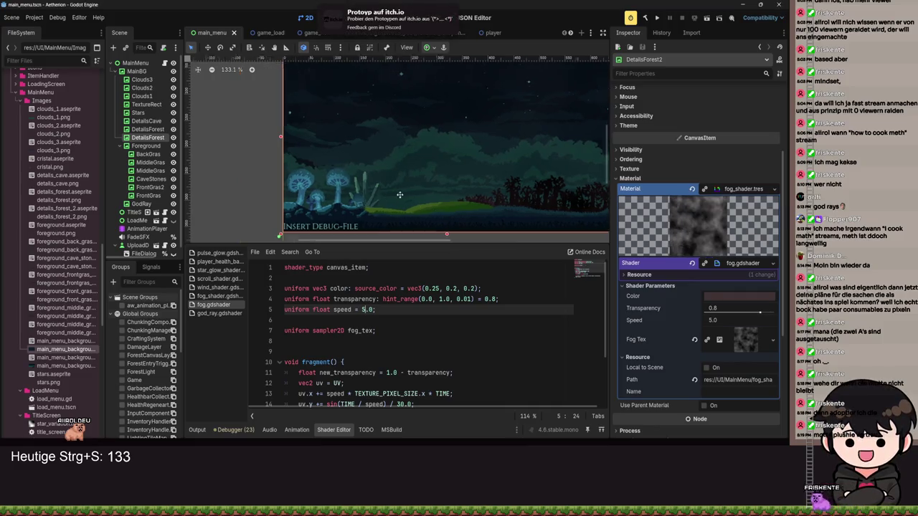
scroll(444, 128, "down", 1)
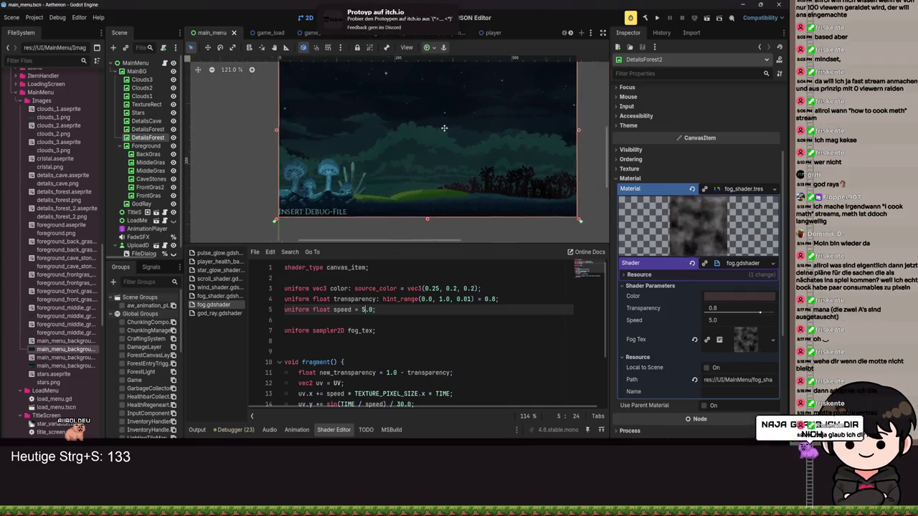
left_click_drag(444, 128, 430, 134)
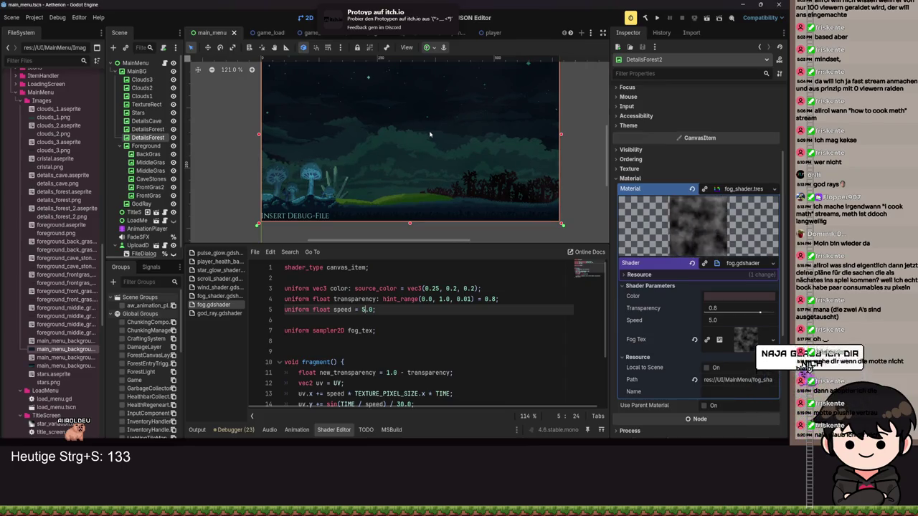
left_click_drag(430, 134, 451, 119)
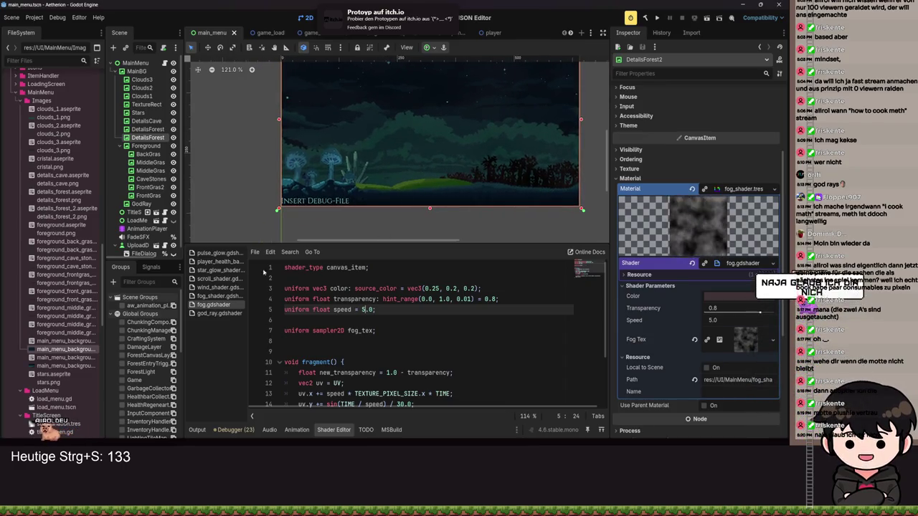
left_click(301, 215)
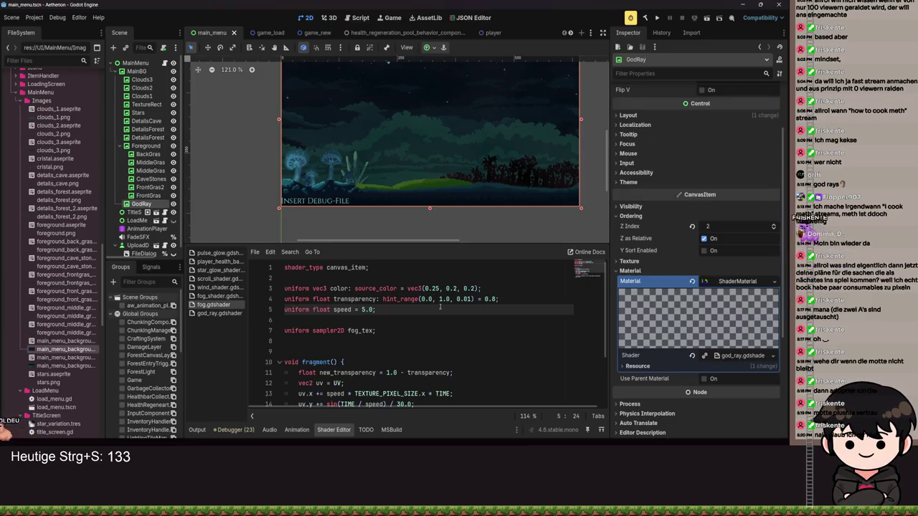
- Open GodRay's god_ray.gdshader, review its functions, and add blank lines below shader_type
key("ctrl+s")
left_click(195, 314)
left_click_drag(378, 345, 316, 341)
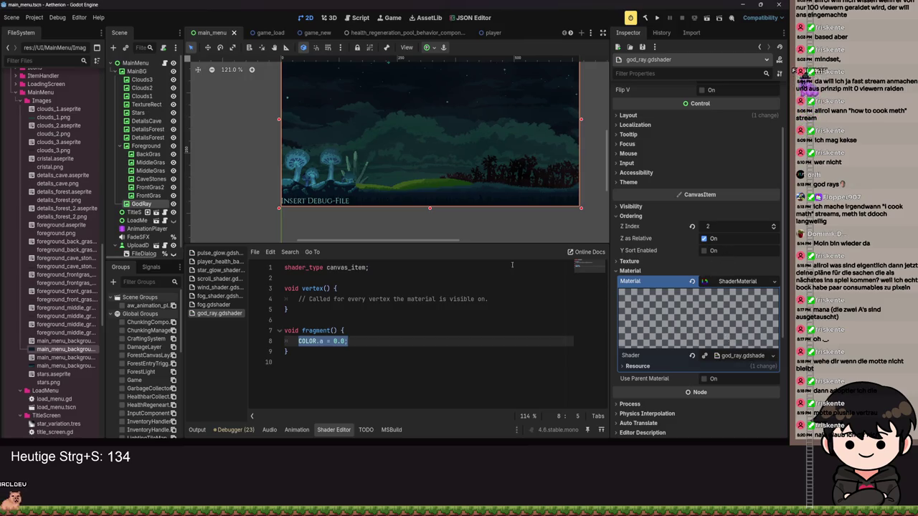
scroll(427, 150, "up", 2)
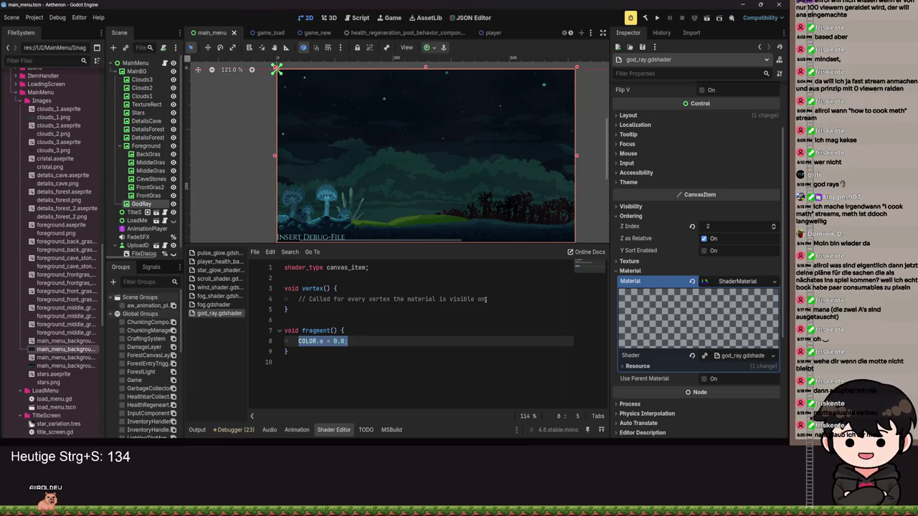
left_click_drag(494, 300, 338, 288)
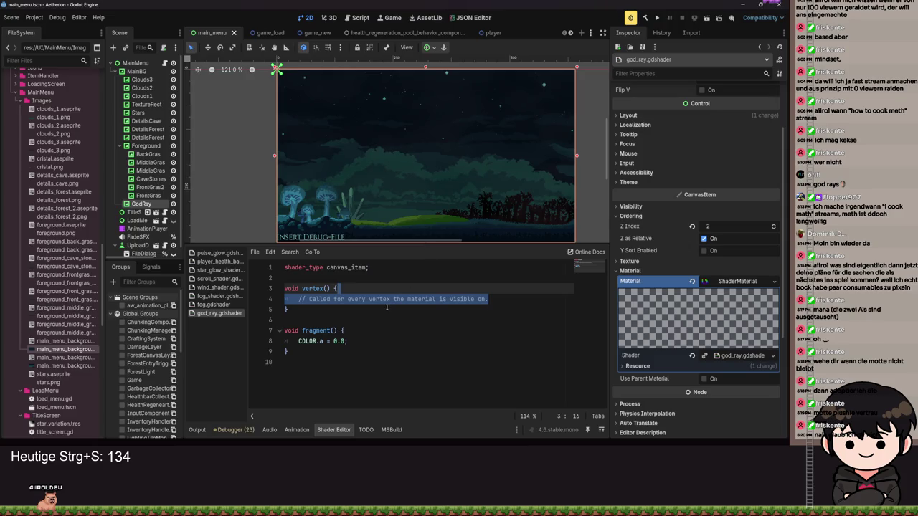
left_click(382, 309)
left_click(393, 264)
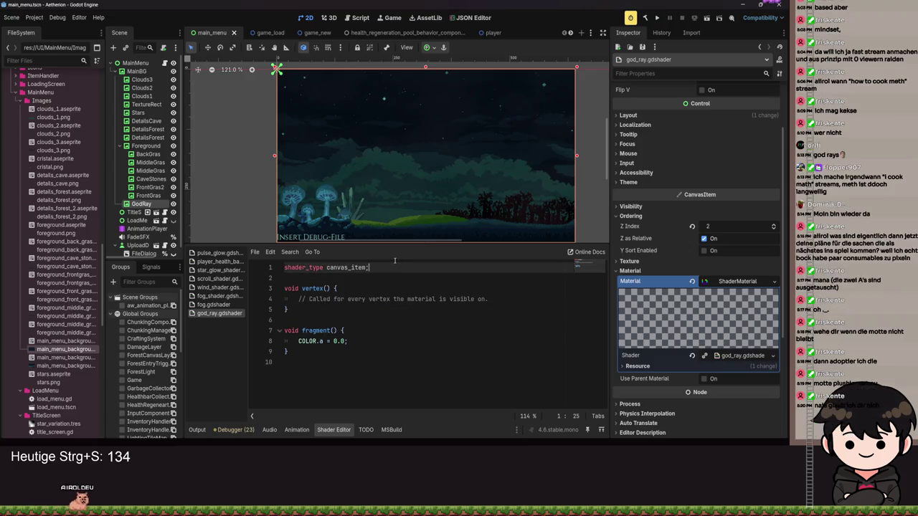
key("Return")
key("Return")
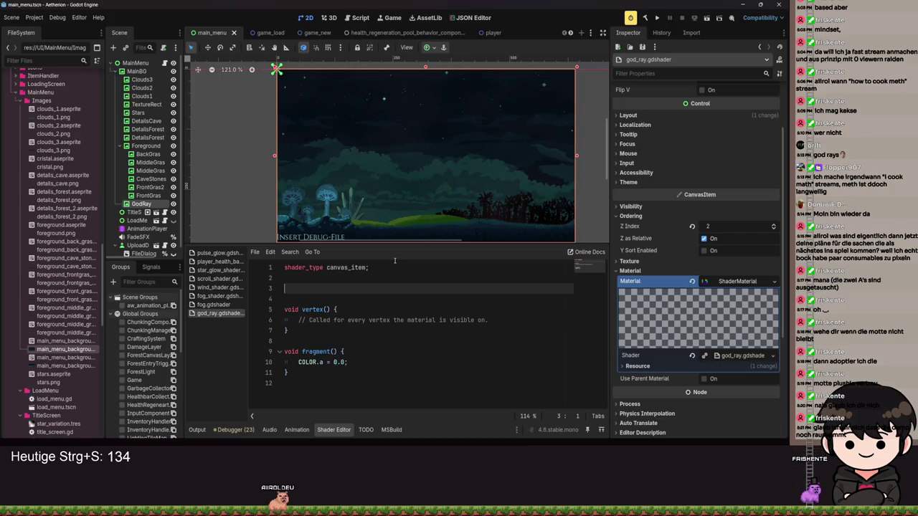
type("unif")
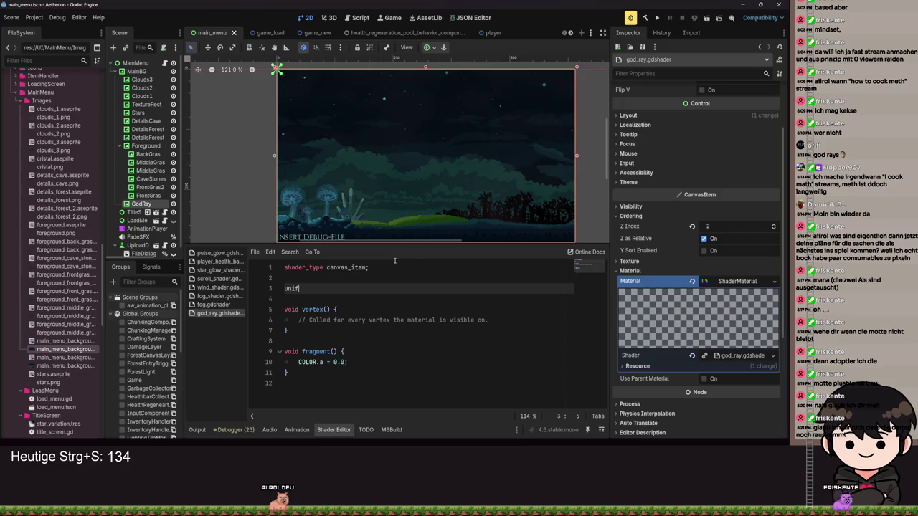
- Declare 'uniform vec2 position;' on line 3, save, and begin a second uniform below
type("orm")
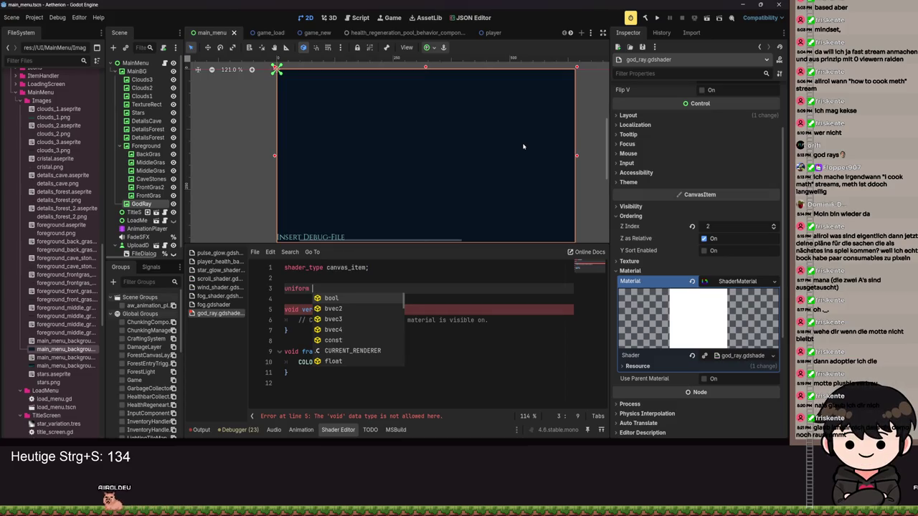
type("vec")
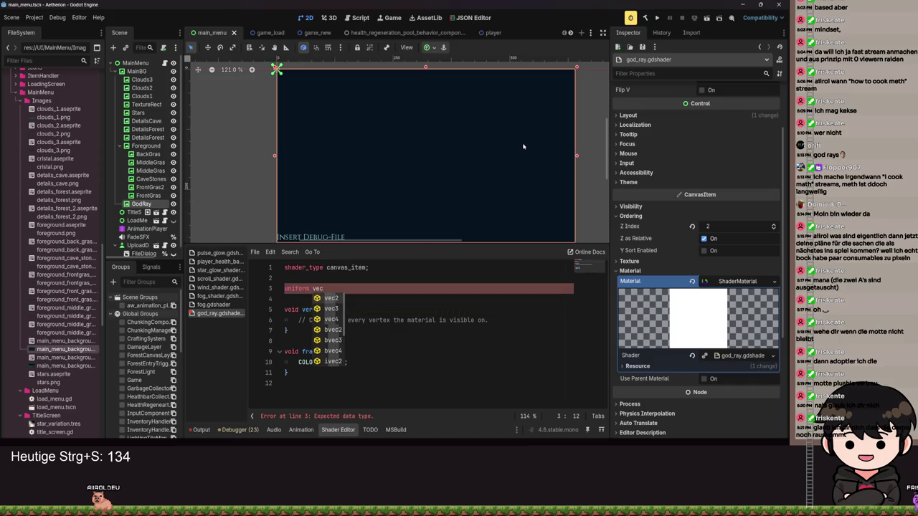
type("2 position;")
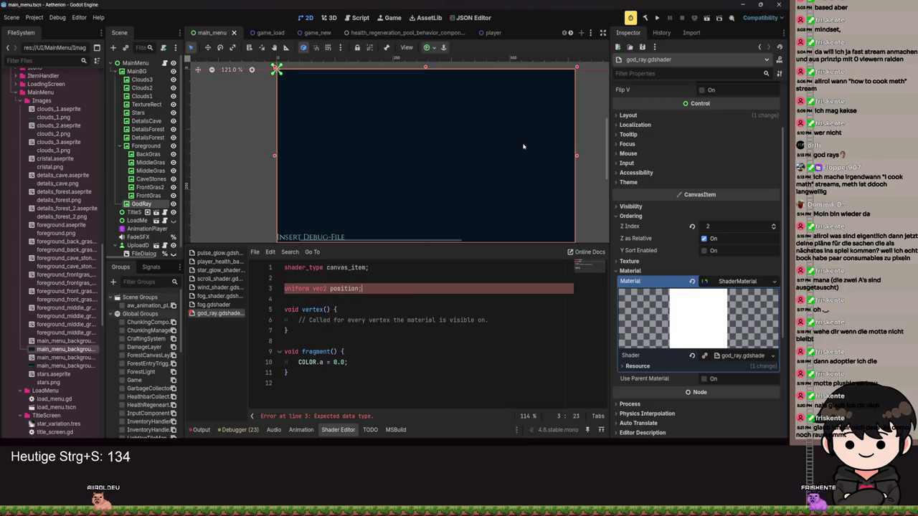
key("ctrl+s")
scroll(506, 125, "up", 1)
key("ctrl+s")
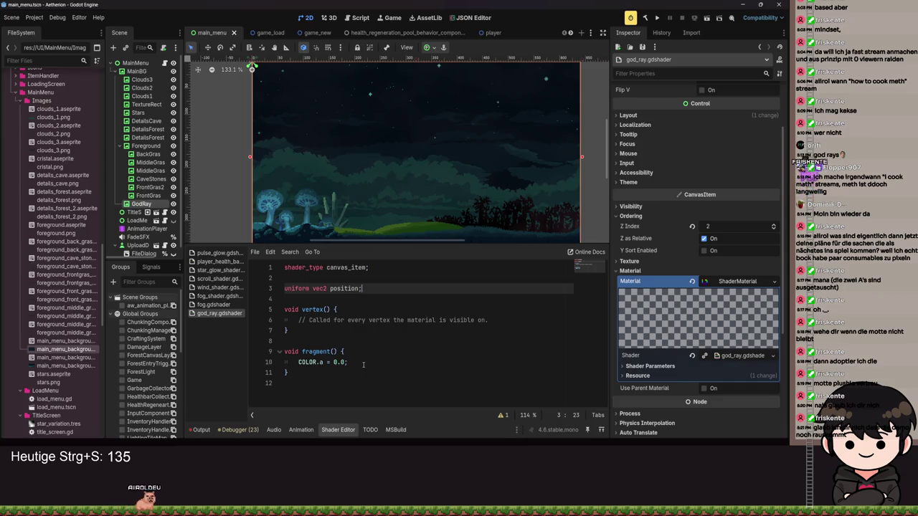
key("Return")
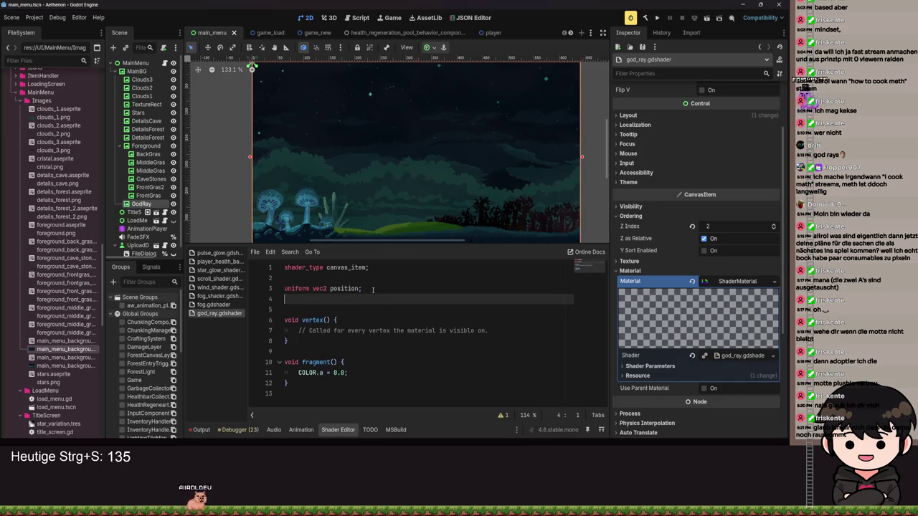
type("uniform")
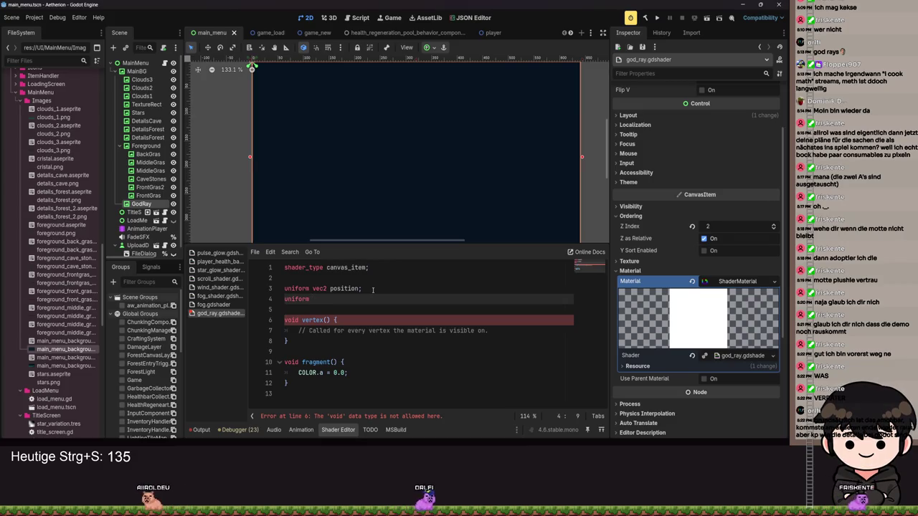
- Declare 'uniform float ray_length;' on line 4 below position and save the shader
scroll(369, 188, "down", 1)
scroll(369, 188, "down", 4)
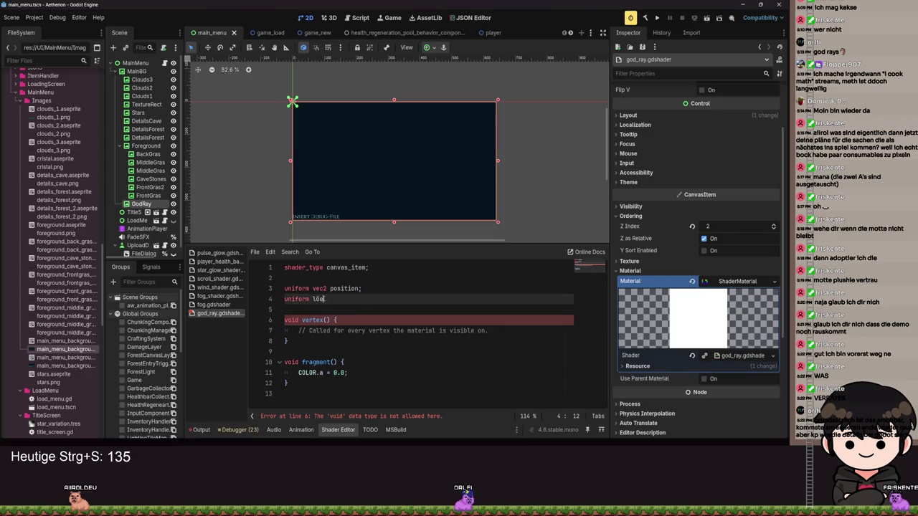
key("BackSpace")
key("BackSpace")
type("float l")
type("engt")
key("BackSpace")
key("BackSpace")
key("BackSpace")
type("ray_length;")
key("ctrl+s")
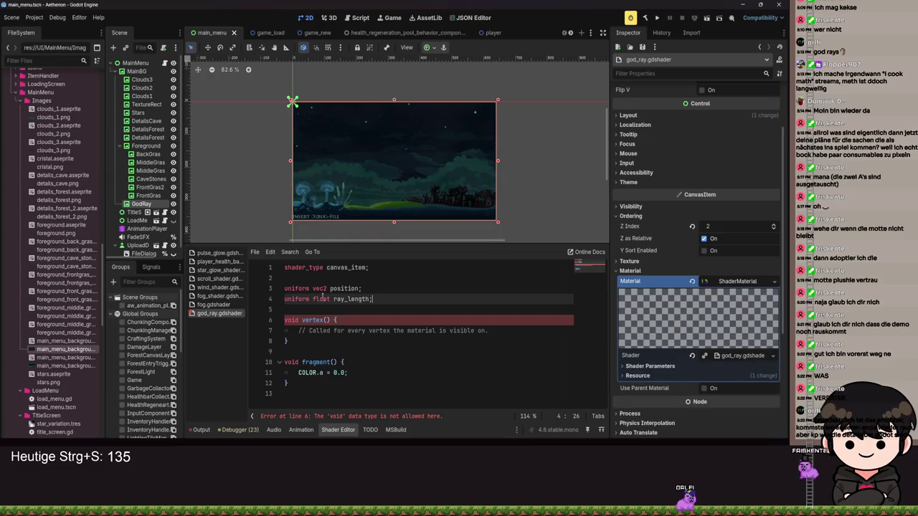
left_click(371, 299)
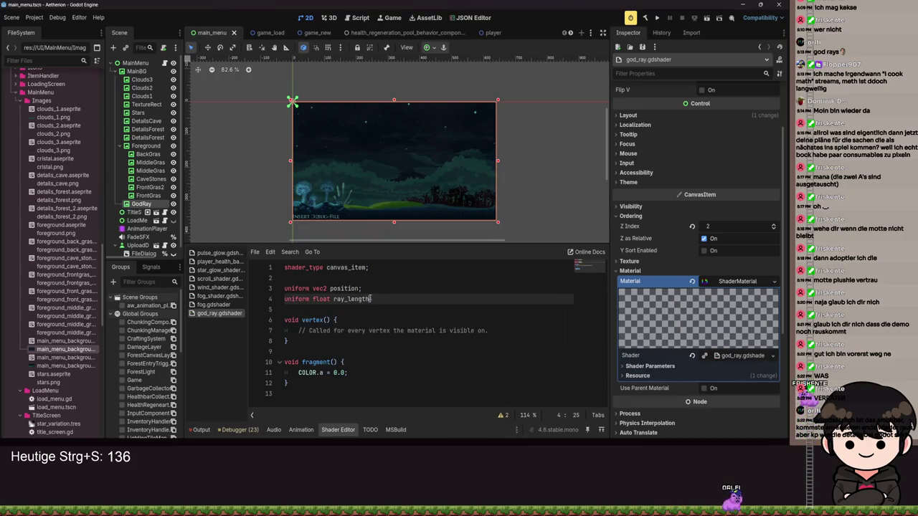
key("ctrl+s")
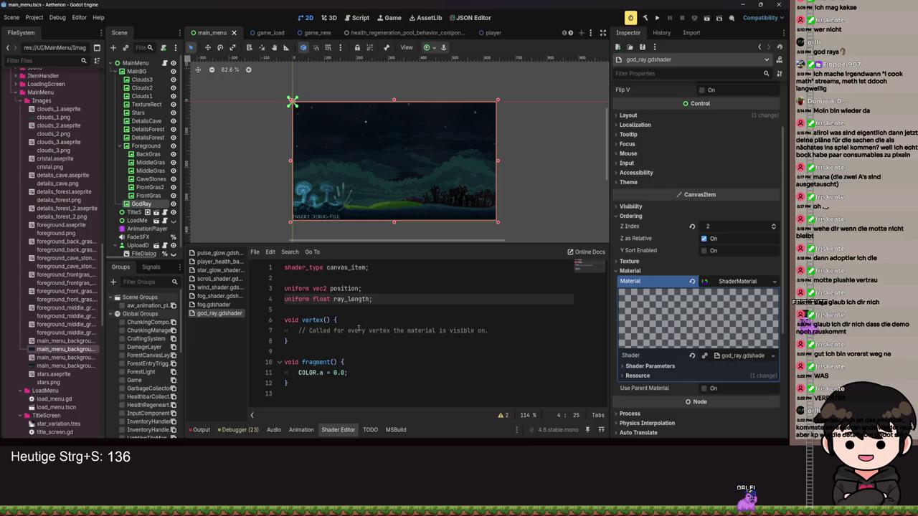
left_click(349, 362)
- Write 'float new_ray_length = ray_length / TEXTURE_PIXEL_SIZE.x;' inside fragment() and save
key("Return")
key("Return")
key("Up")
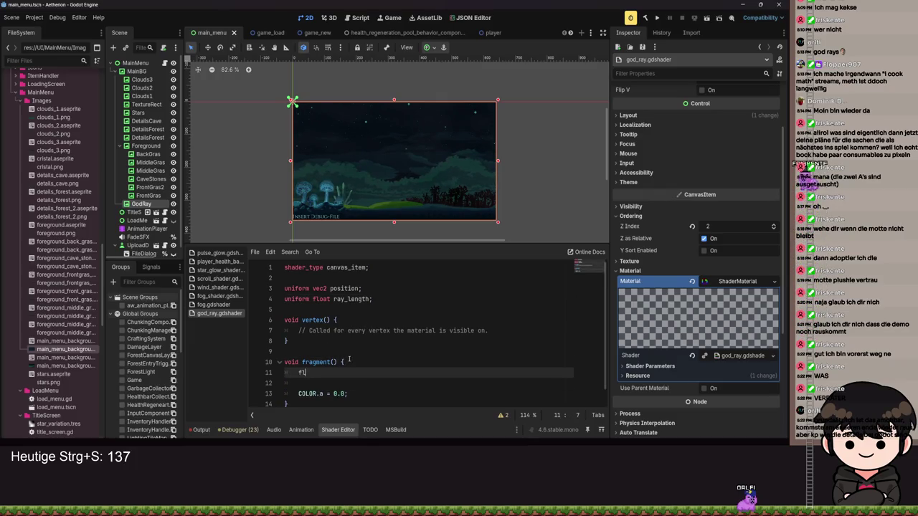
type("oat curre")
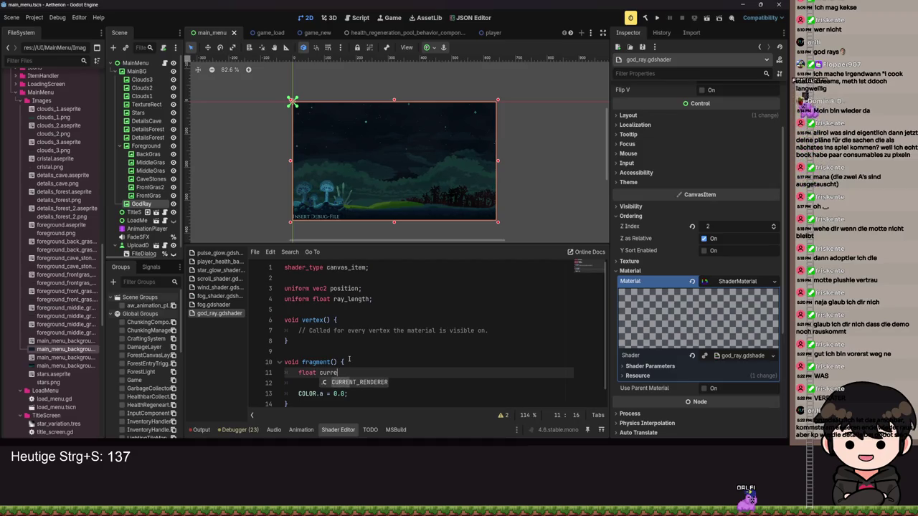
key("BackSpace")
key("BackSpace")
key("BackSpace")
key("BackSpace")
key("BackSpace")
type("new_ray_length")
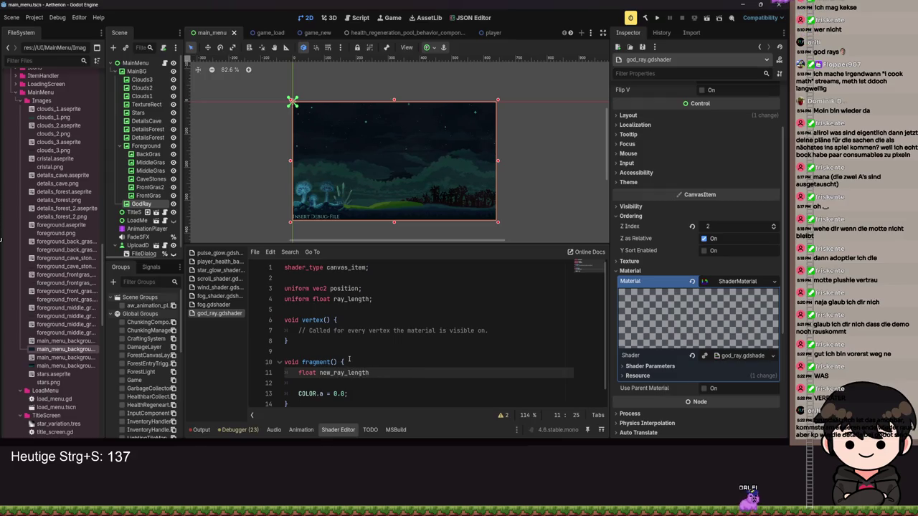
type(" = ray_length")
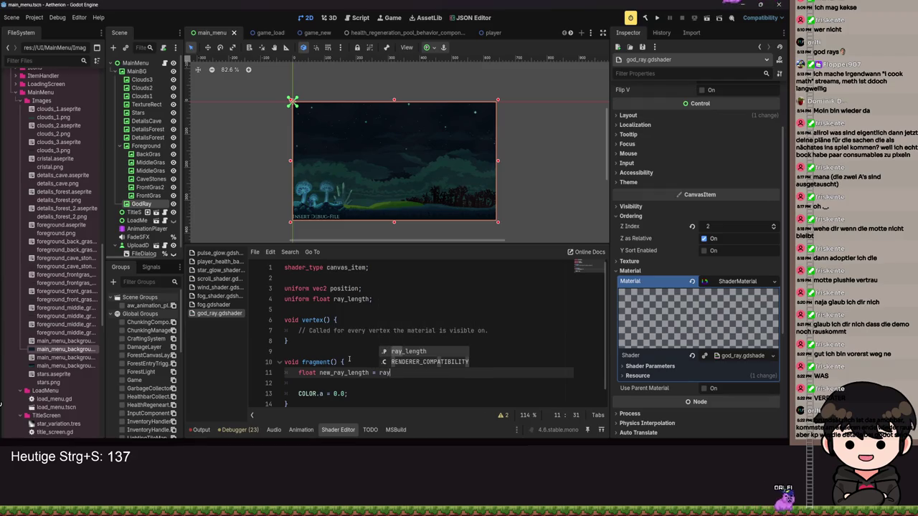
type(" 1")
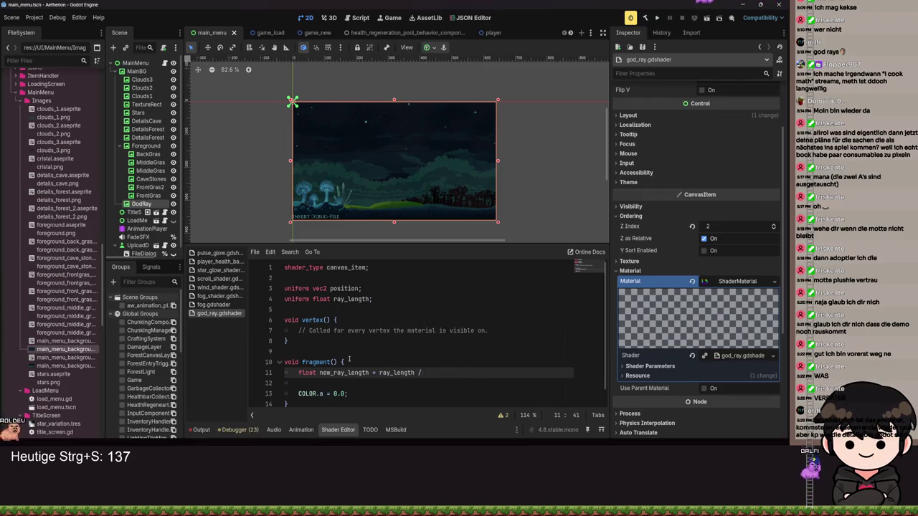
type("EX+")
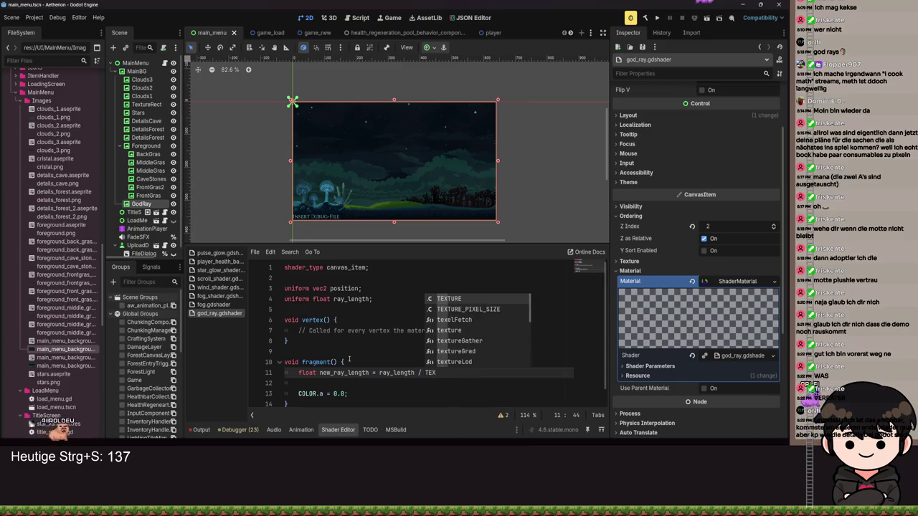
key("BackSpace")
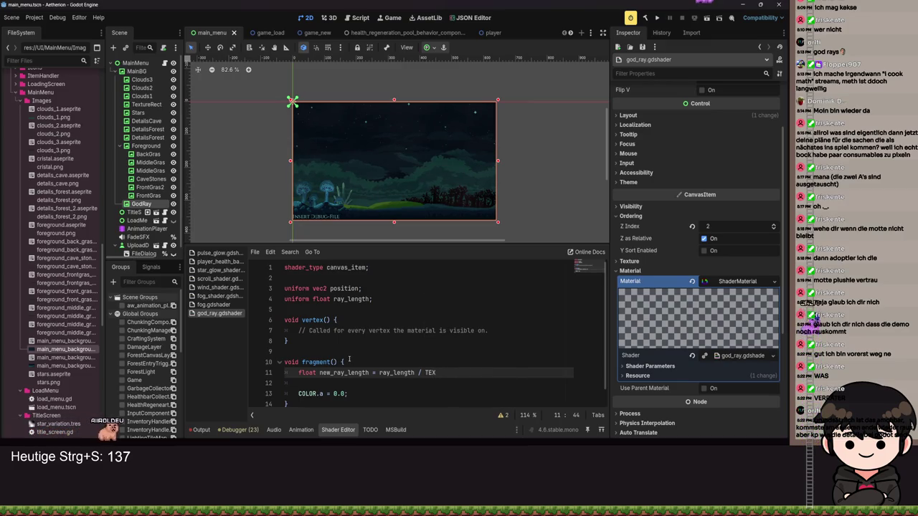
type("TUR")
key("Return")
type(".x")
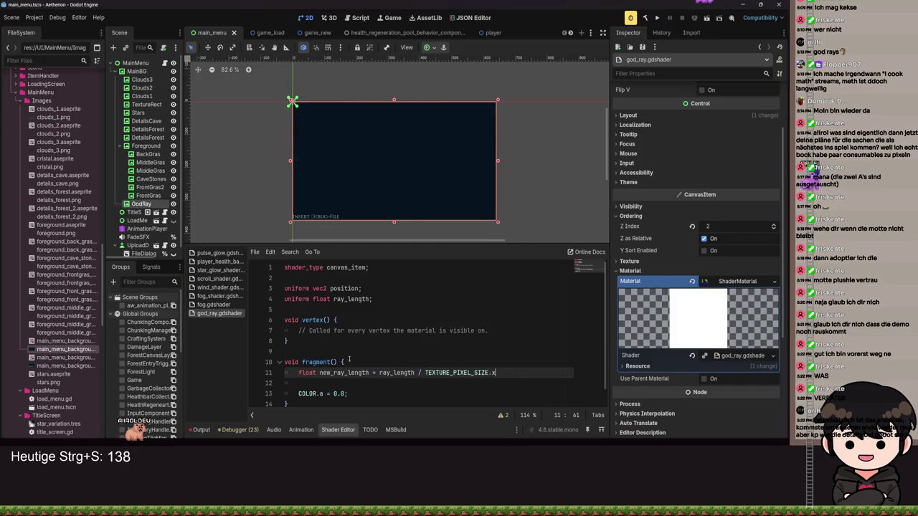
type(";")
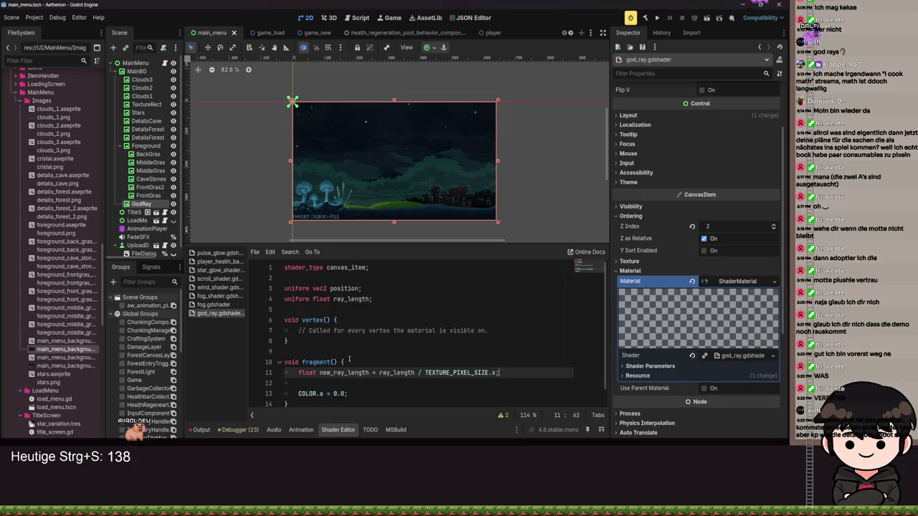
key("ctrl+s")
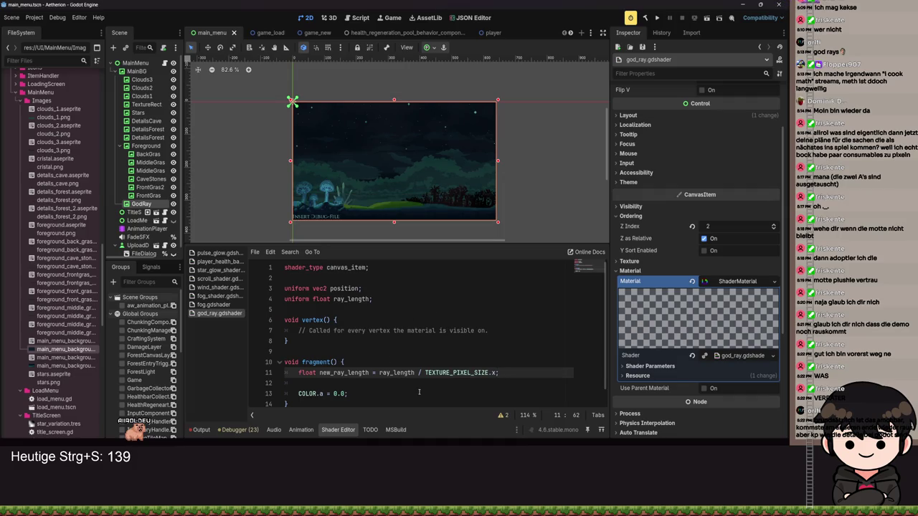
- Add blank lines below new_ray_length and pan the 2D scene preview
key("Return")
key("Return")
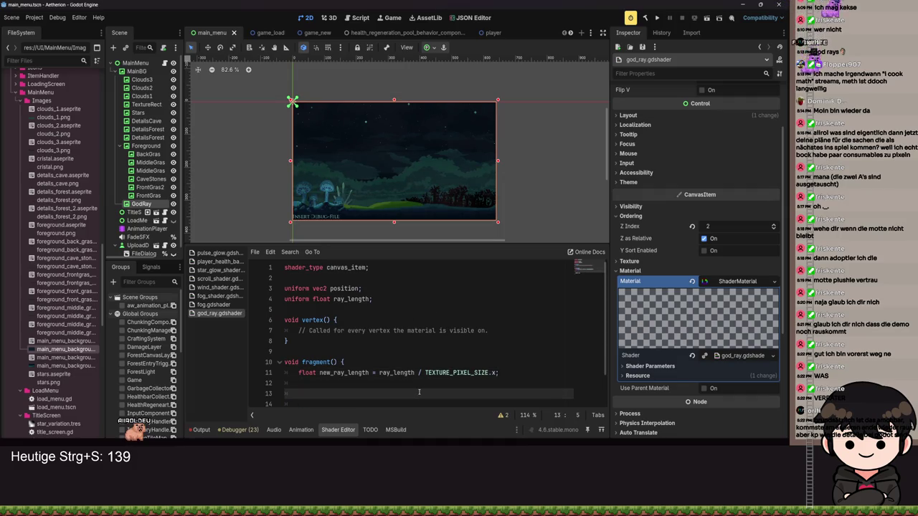
scroll(375, 160, "down", 1)
mouse_move(354, 220)
left_mouse_down()
mouse_move(353, 177)
mouse_move(366, 227)
left_mouse_up()
- Declare 'vec2 endpoint;' in fragment() below the new_ray_length line and save
left_click(303, 386)
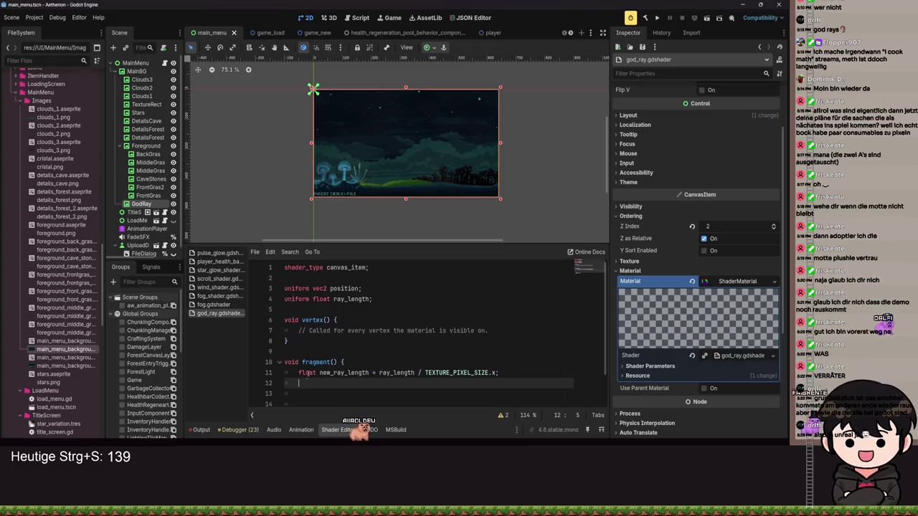
type("fine")
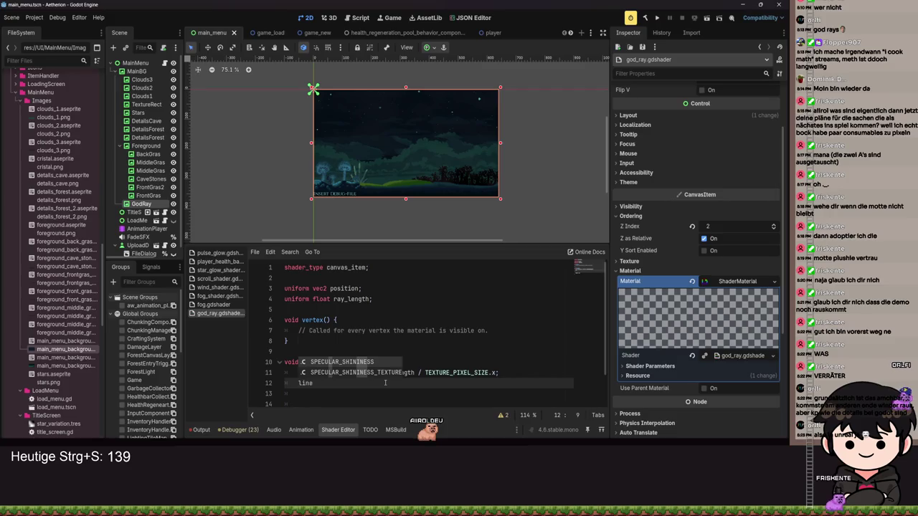
key("BackSpace")
key("BackSpace")
key("BackSpace")
key("ctrl+s")
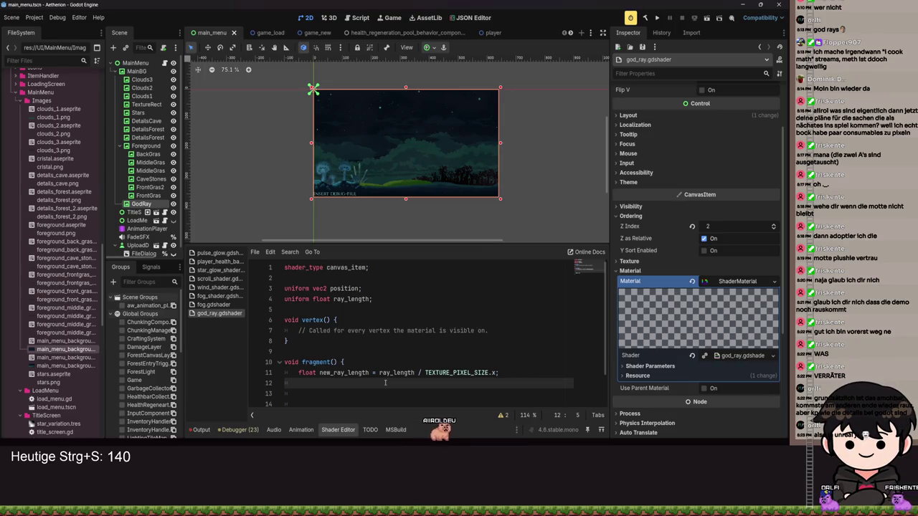
type("vec2 endpoint;")
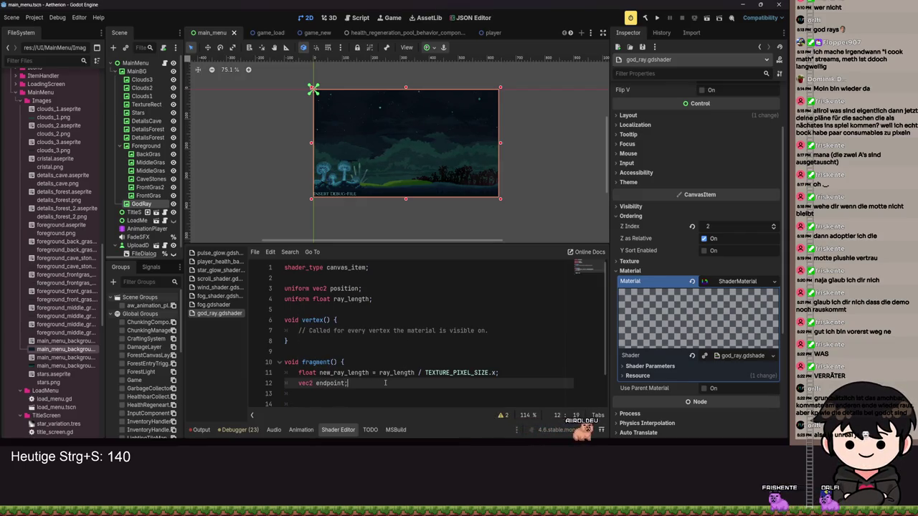
key("ctrl+s")
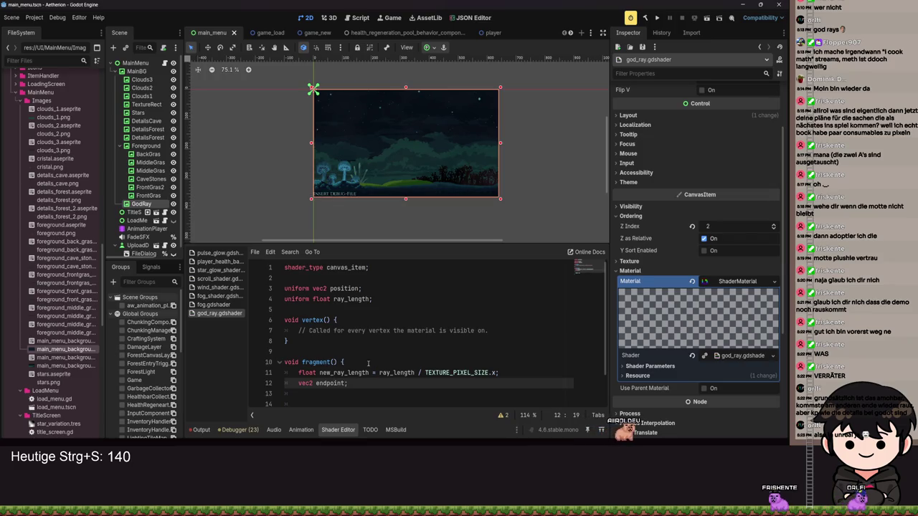
left_click(373, 289)
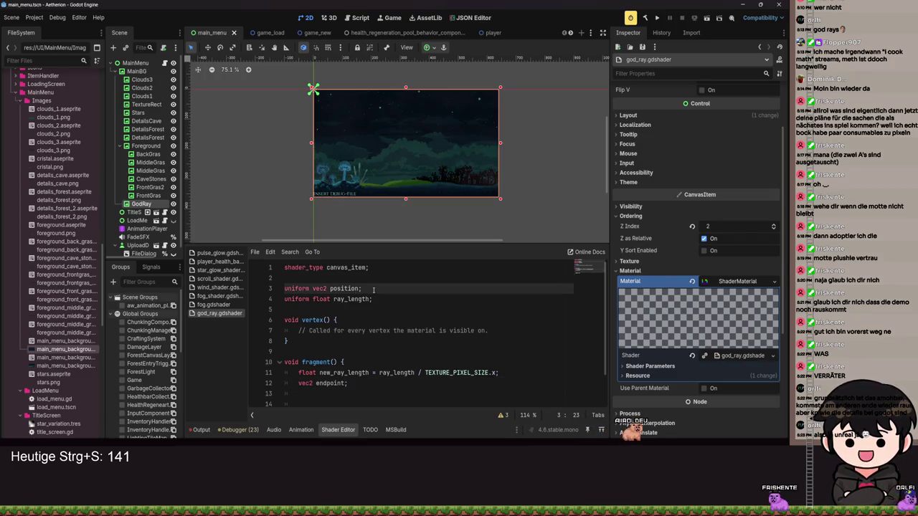
- Add a 'uniform vec2 direction' declaration below the position uniform and save
key("Return")
type("unif")
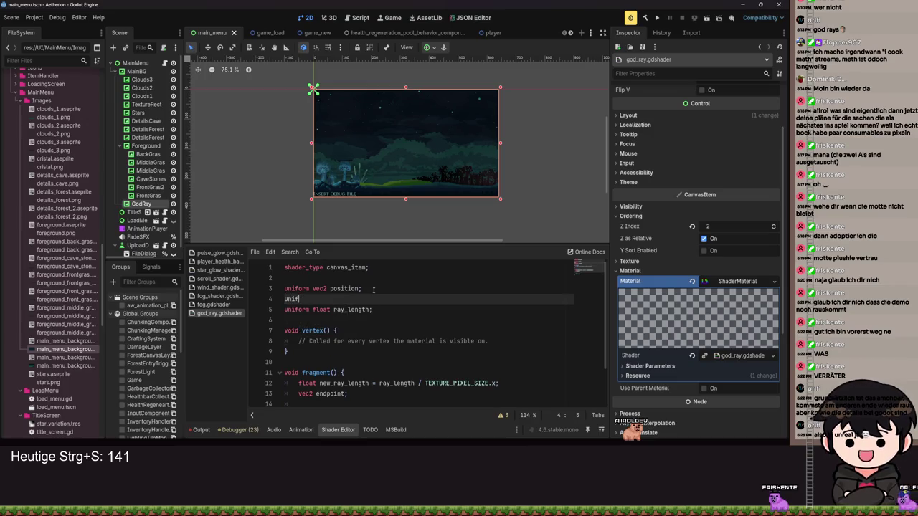
type("orm vec2 direction;")
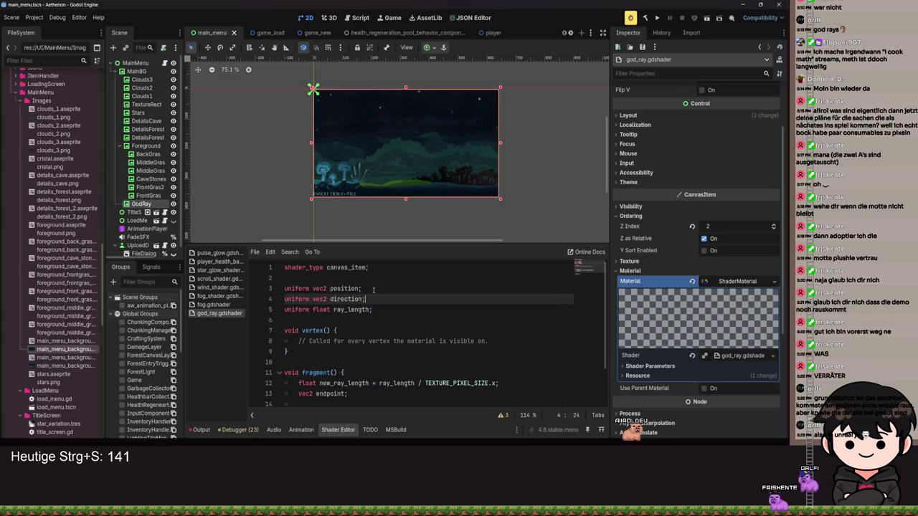
key("ctrl+s")
scroll(355, 376, "down", 1)
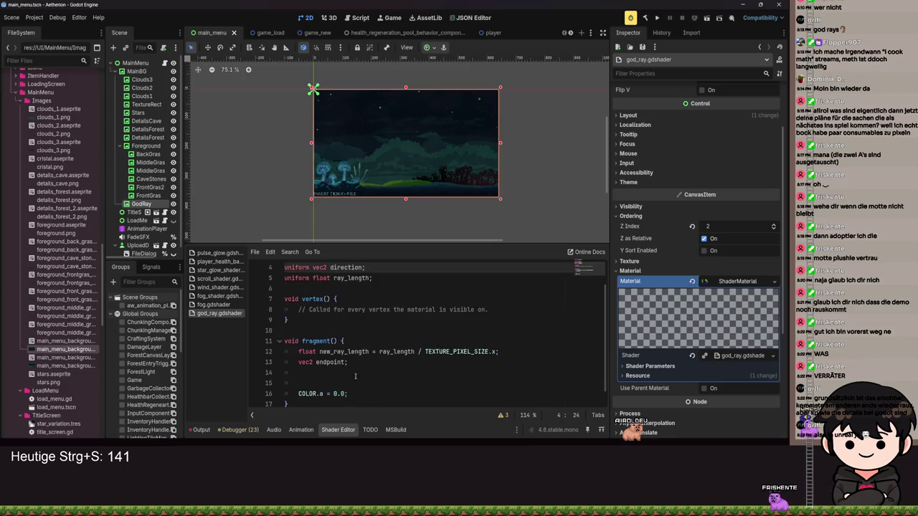
- Set endpoint = position + direction * new_ray_length and save
left_click(347, 362)
type("=")
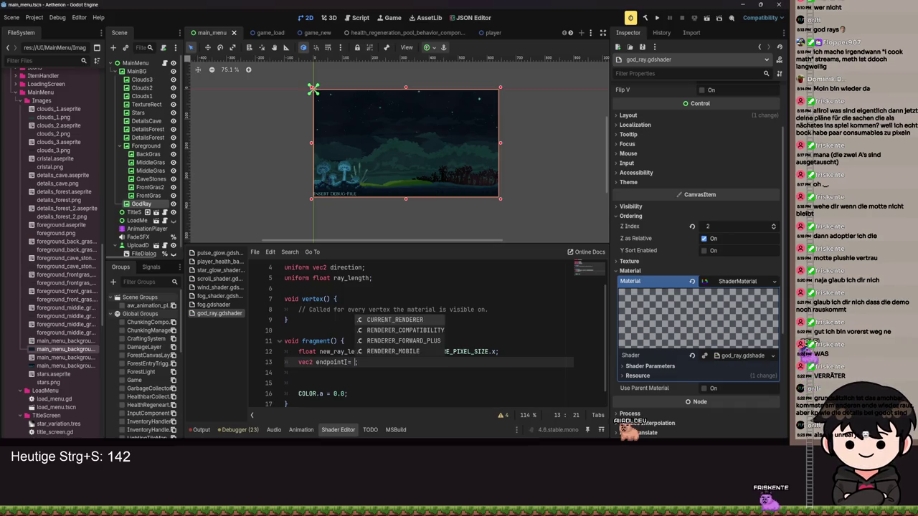
scroll(341, 341, "up", 1)
type("pos")
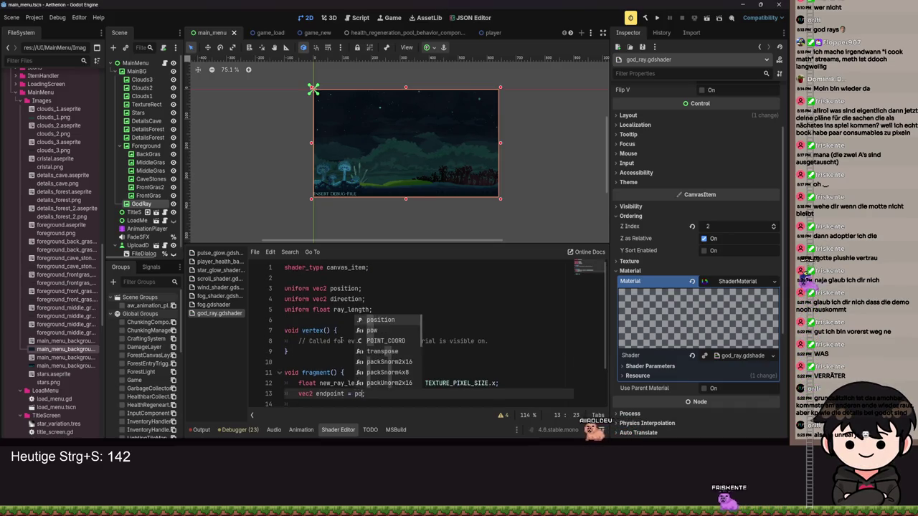
key("Return")
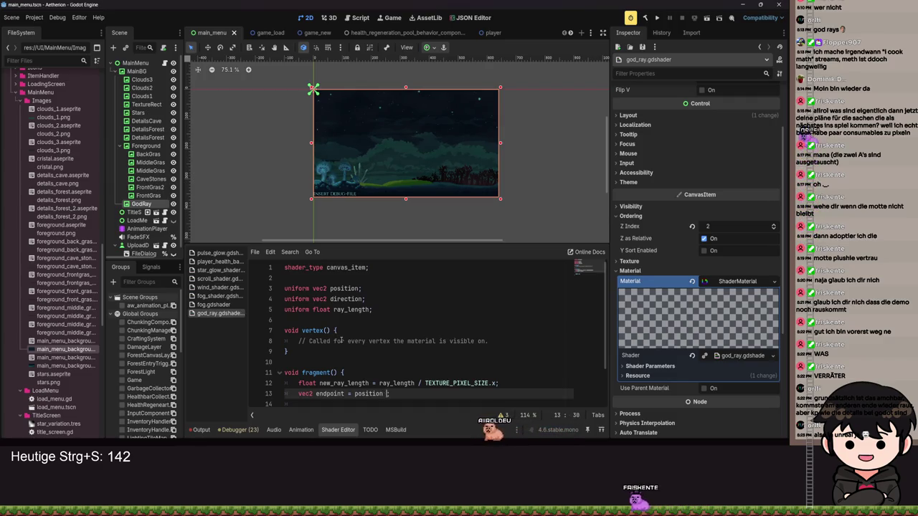
type("+ ")
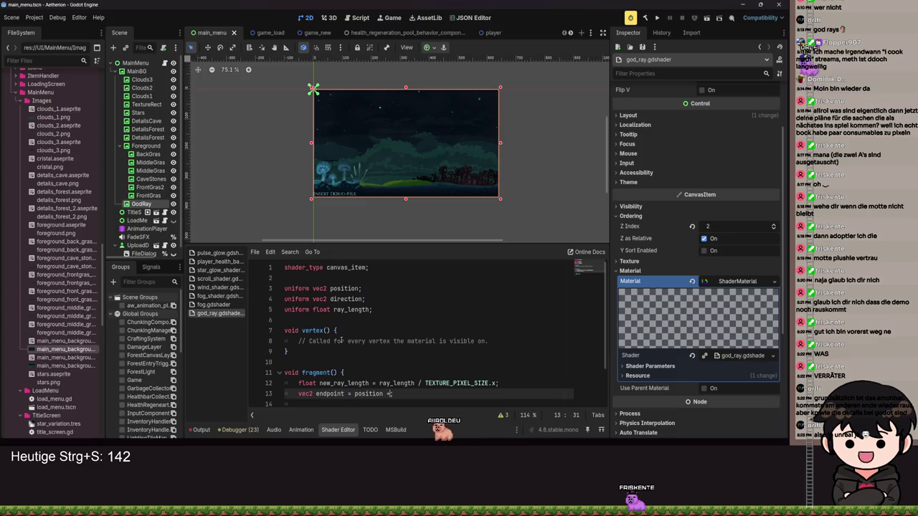
type("direction;")
key("ctrl+s")
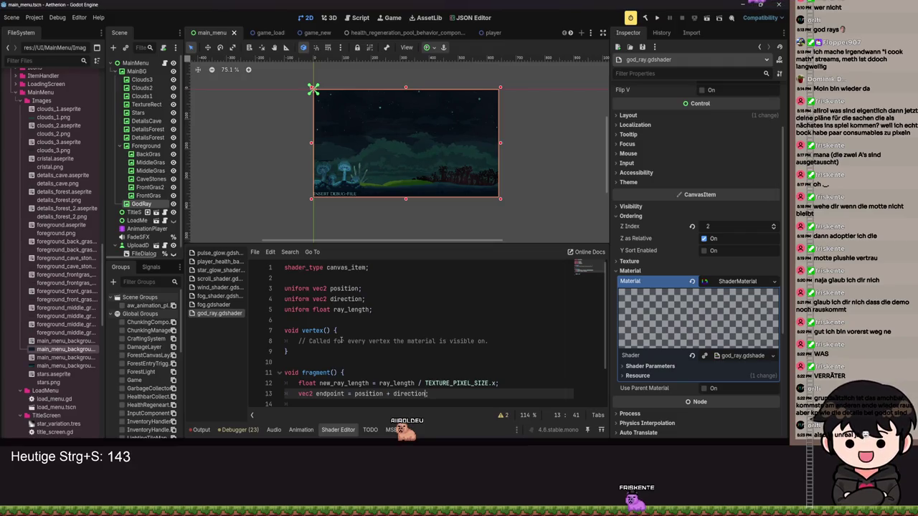
type("* ")
type("new_ray_length")
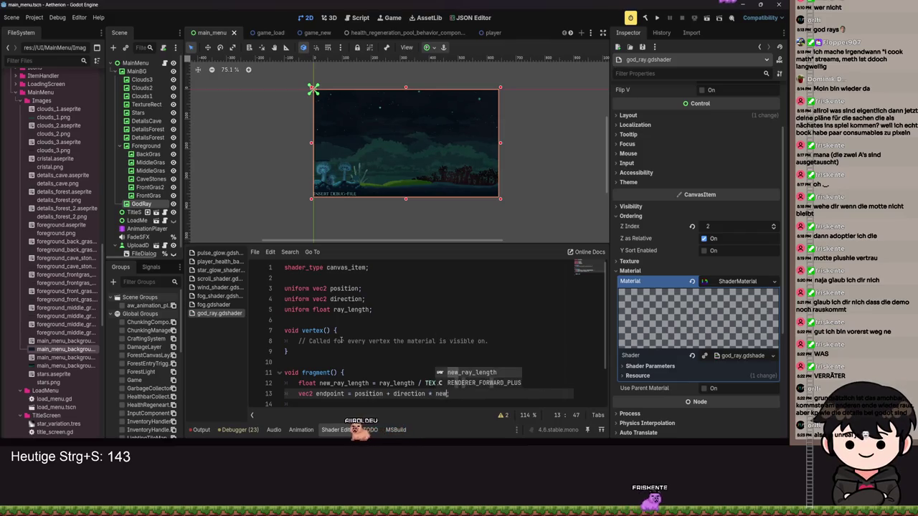
key("ctrl+s")
- Replace new_ray_length with ray_length in the endpoint formula and save
scroll(341, 340, "down", 1)
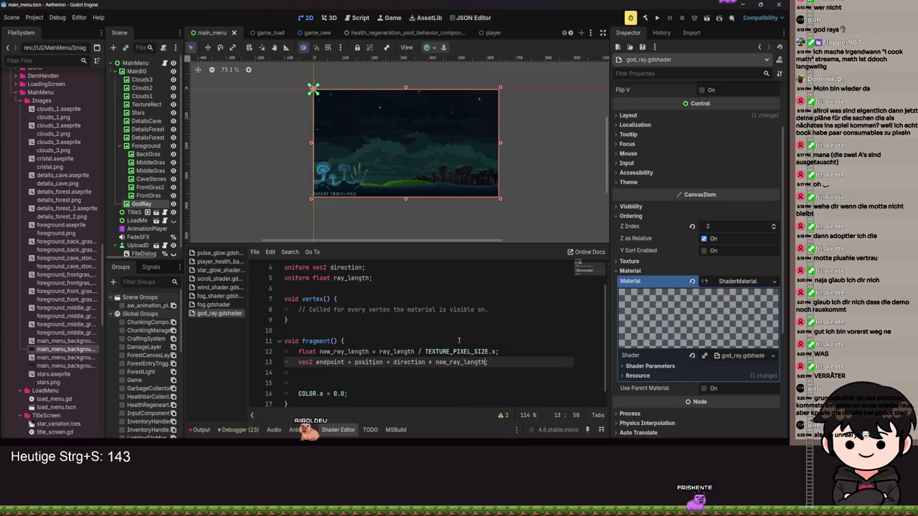
type(";")
left_click(308, 373)
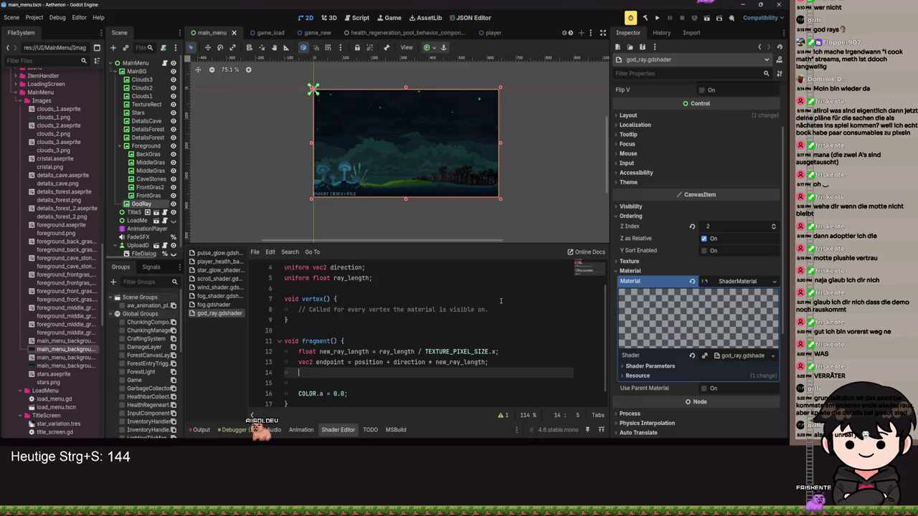
double_click(455, 362)
type("ray")
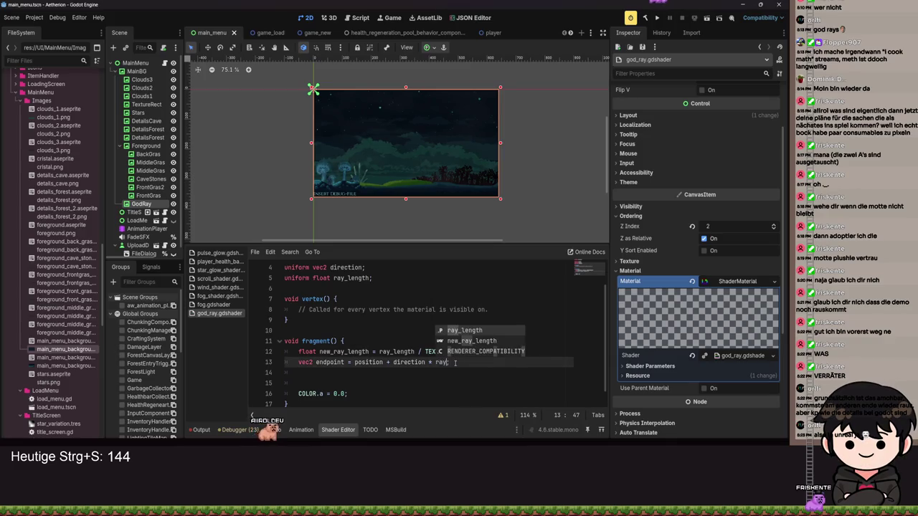
key("Return")
key("ctrl+s")
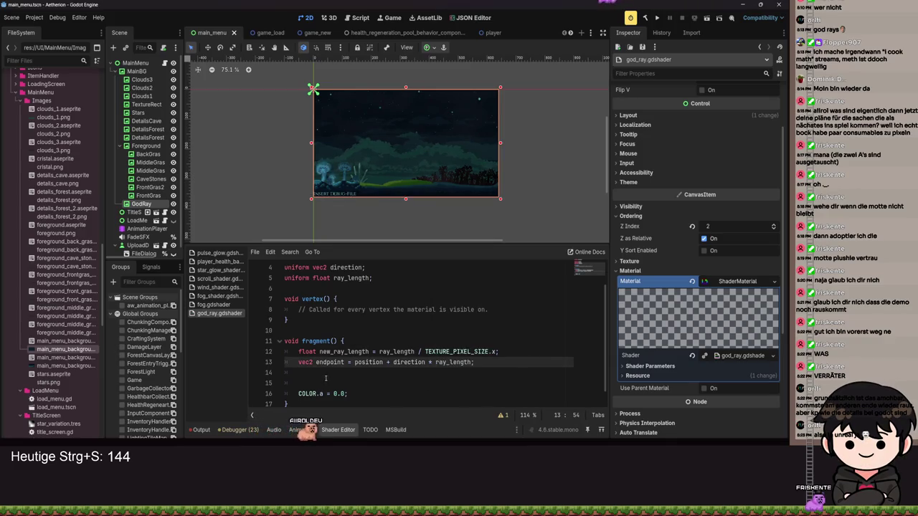
left_click(325, 378)
key("ctrl+s")
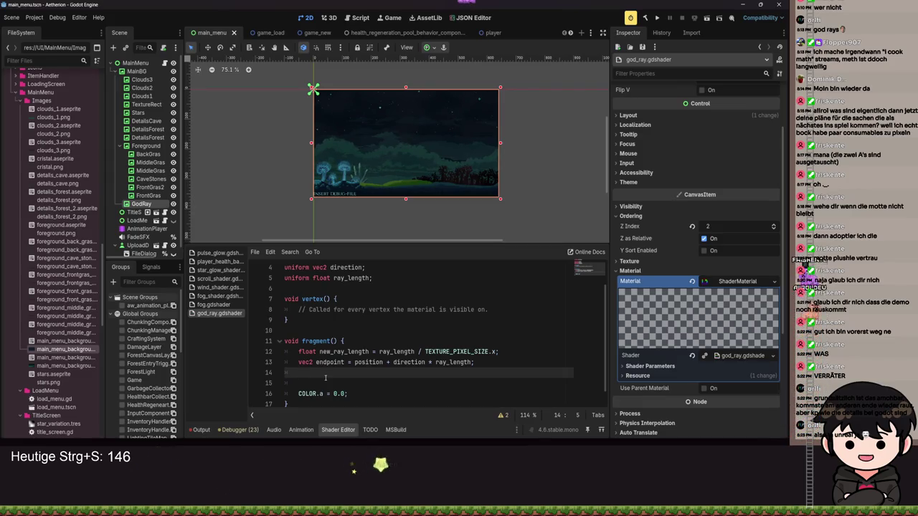
scroll(343, 332, "up", 1)
- Replace the vertex function with a new bool is_on_line function and save
left_click(301, 351)
key("Return")
key("Return")
left_click_drag(301, 352, 281, 329)
type("bo")
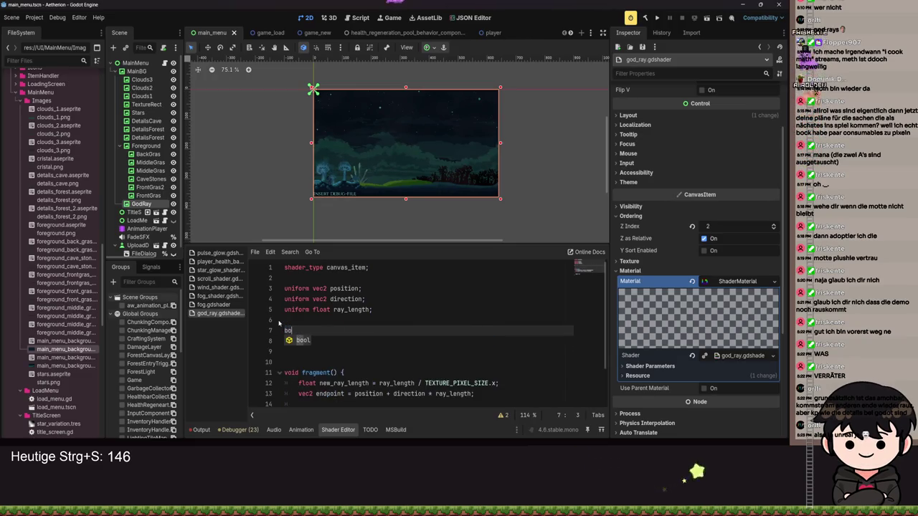
type("ol is_")
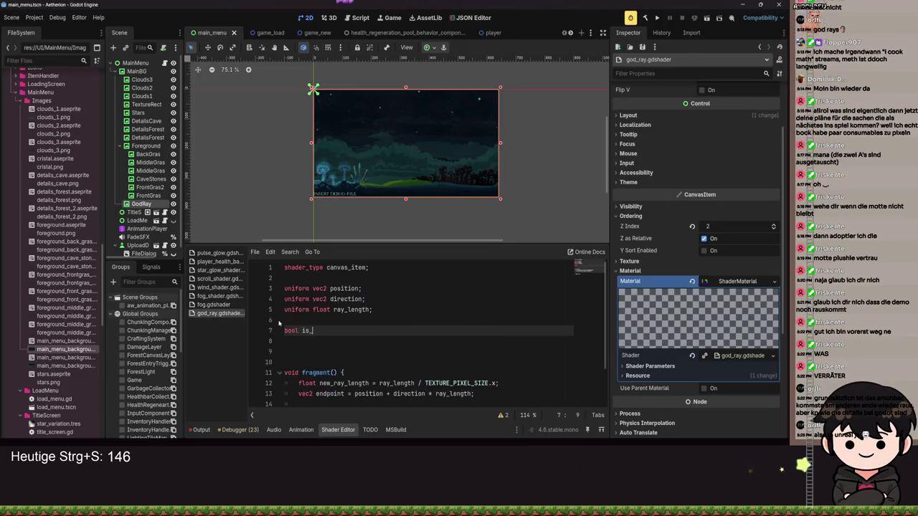
type("on_line() {")
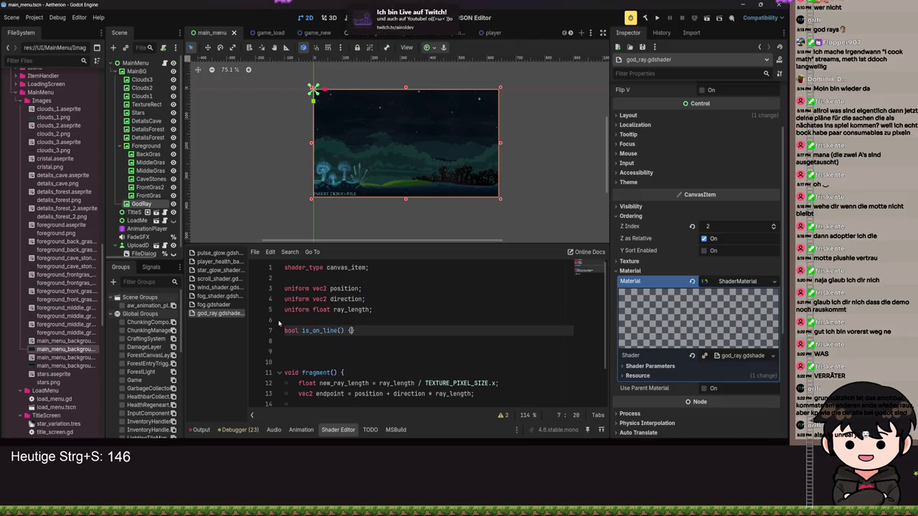
key("Return")
key("ctrl+s")
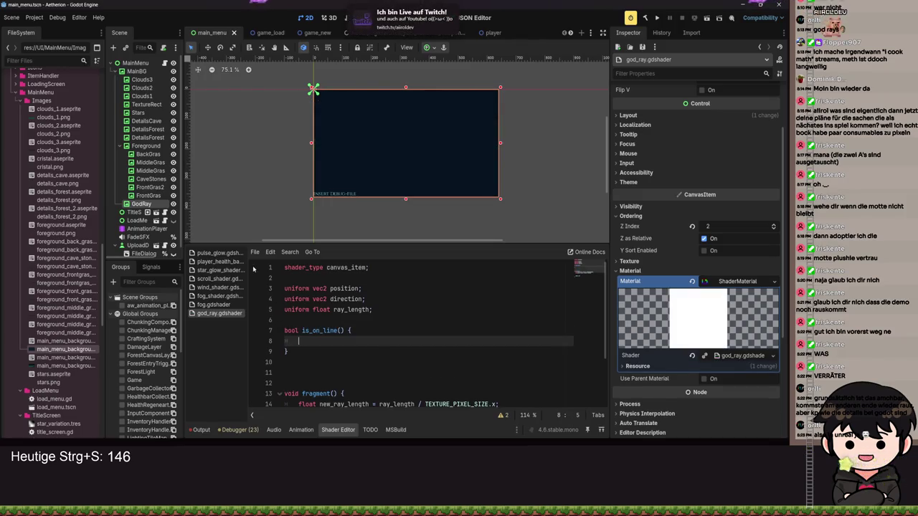
scroll(324, 287, "down", 1)
key("ctrl+s")
scroll(322, 297, "down", 1)
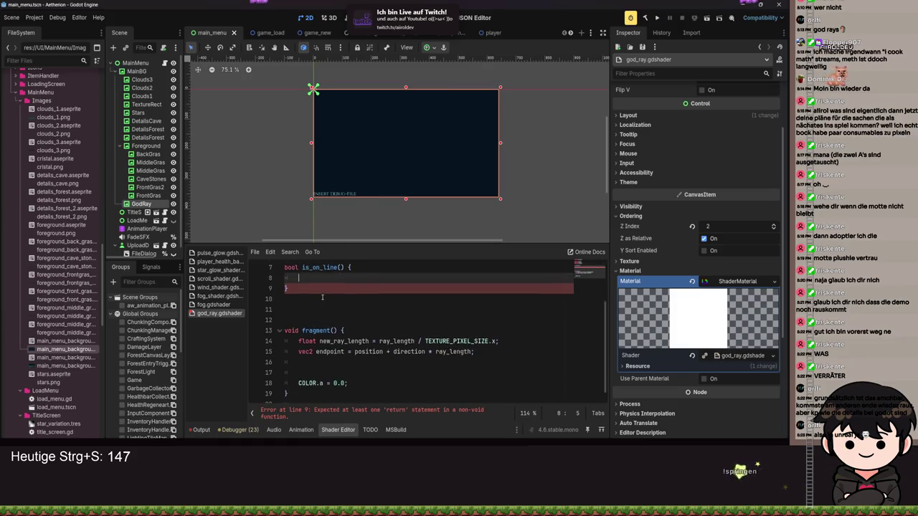
- Give is_on_line a vec2 point parameter and save
left_click(341, 266)
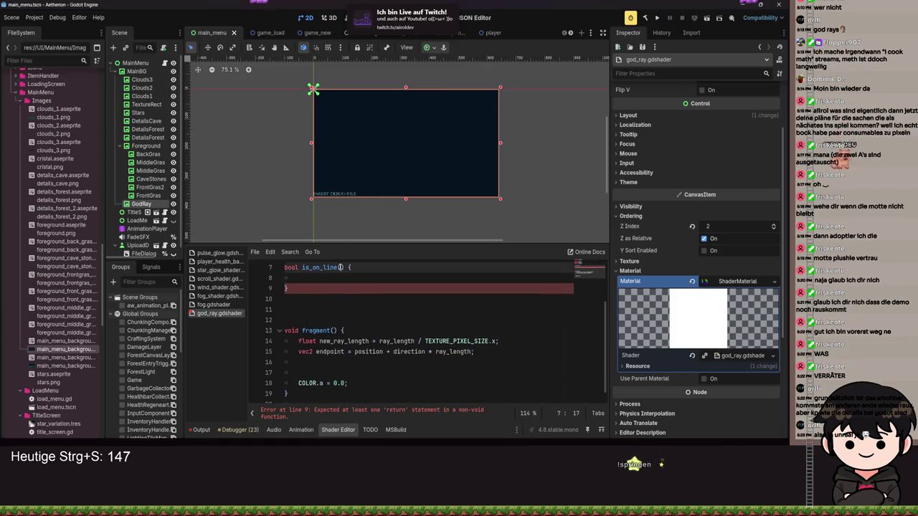
type("vec2 po")
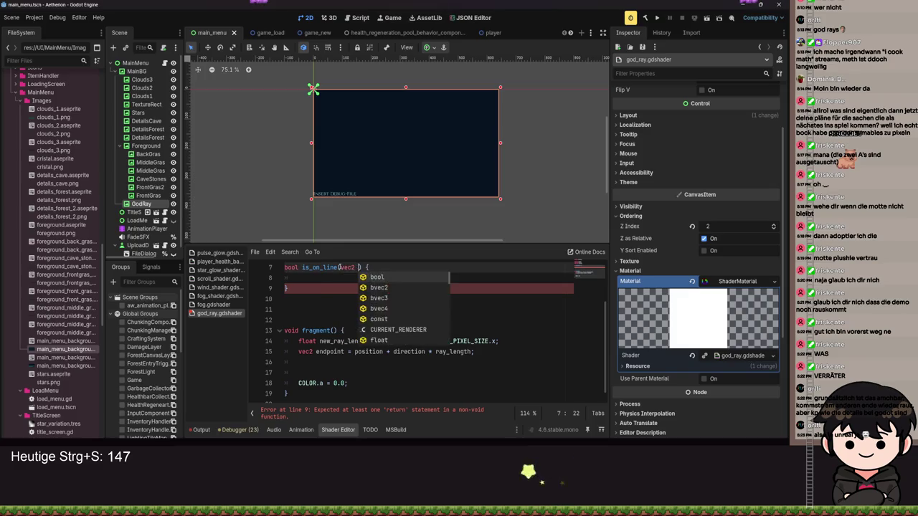
type("int")
key("ctrl+s")
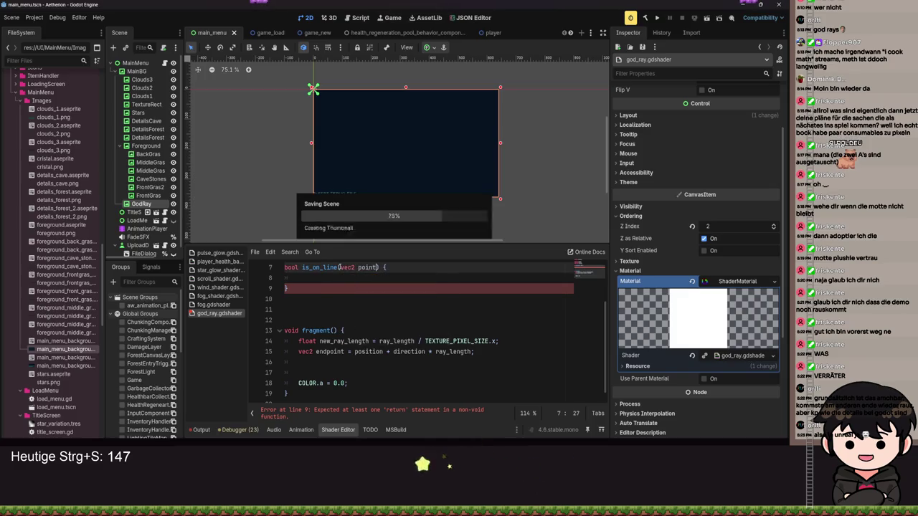
left_click(312, 277)
type("return")
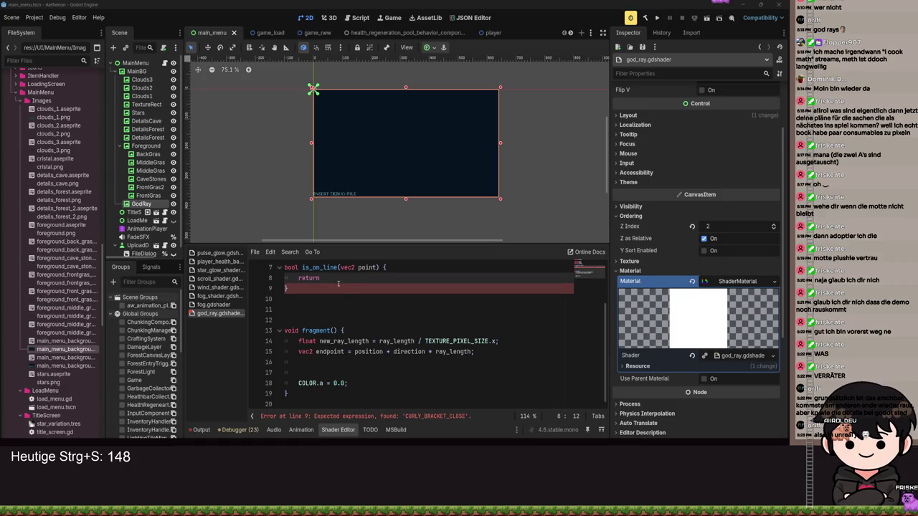
left_click_drag(335, 283, 301, 281)
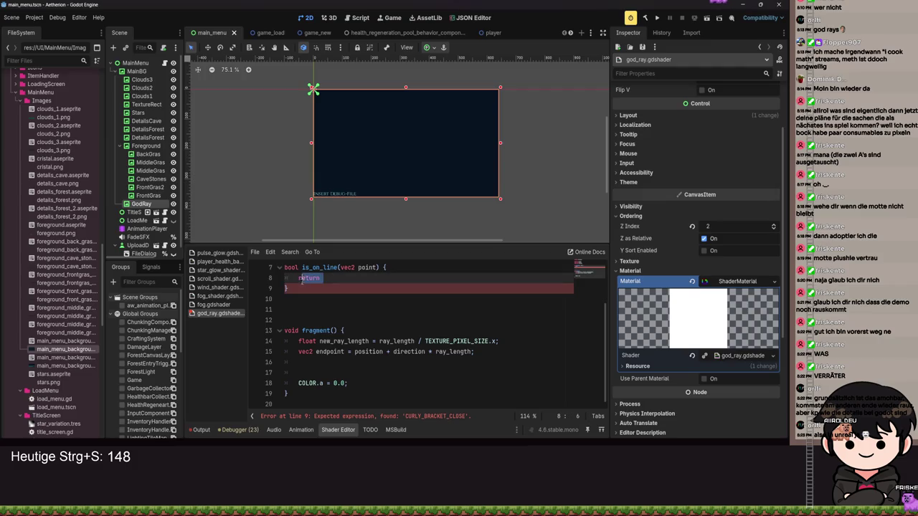
- Add vec2 start_point and vec2 end_point parameters before point in is_on_line
left_click(324, 362)
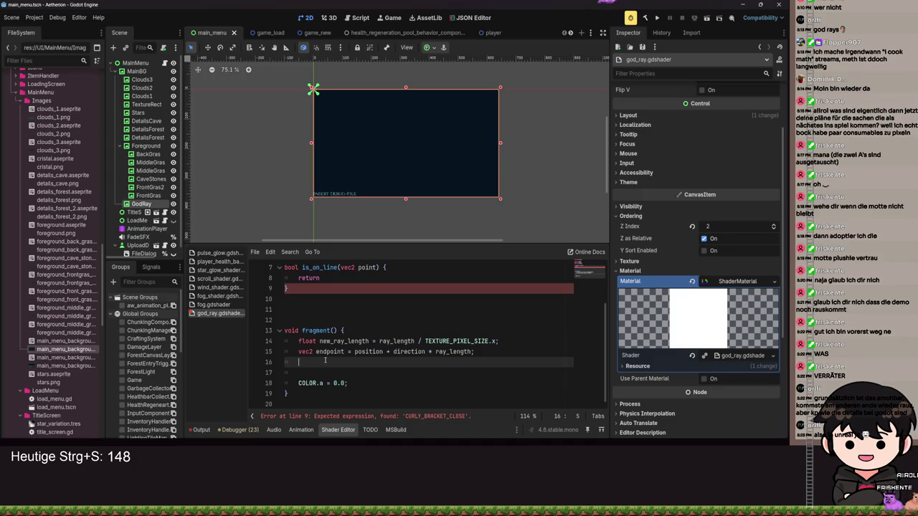
left_click(377, 267)
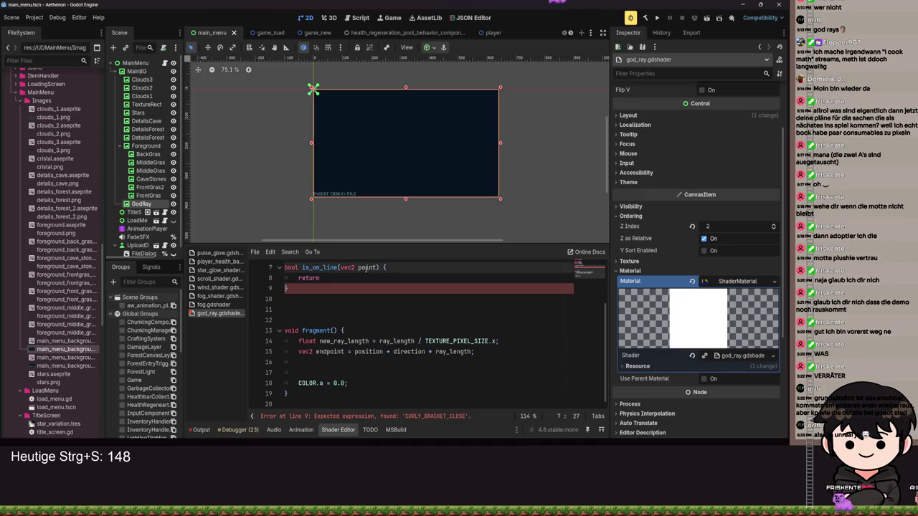
left_click(342, 267)
type("star")
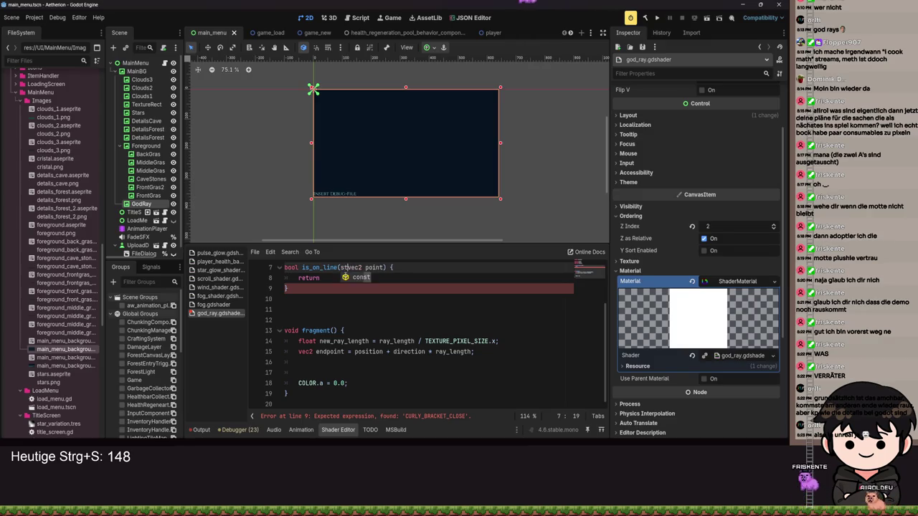
type("t_point")
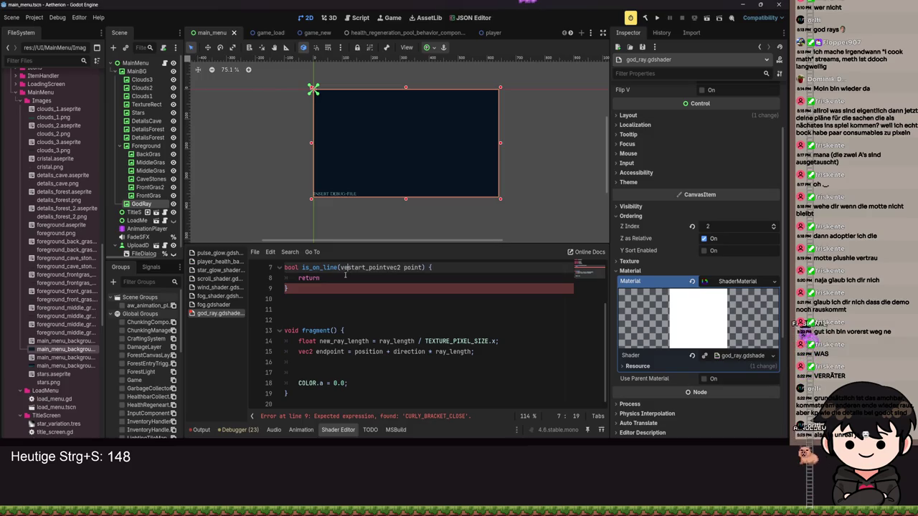
left_click(341, 268)
type("vec2")
key("ctrl+Right")
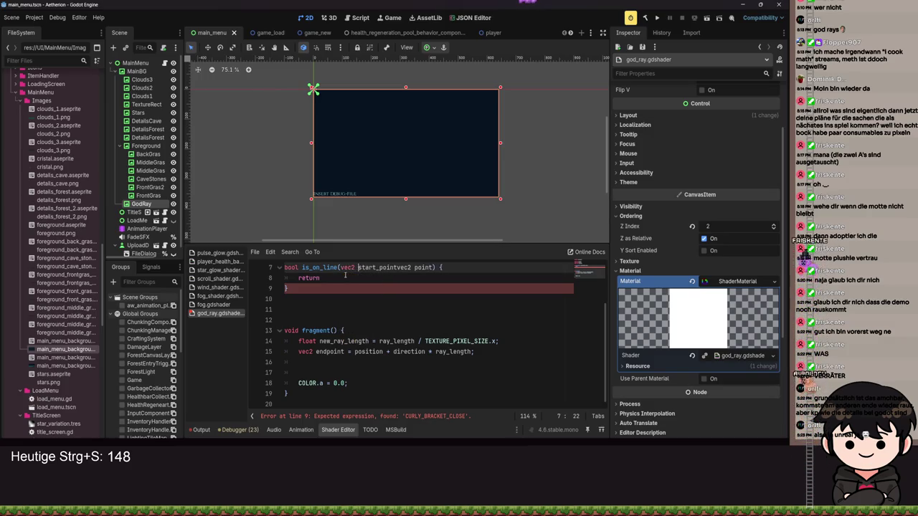
key("Left")
key("Left")
key("Left")
type(", vec2 end")
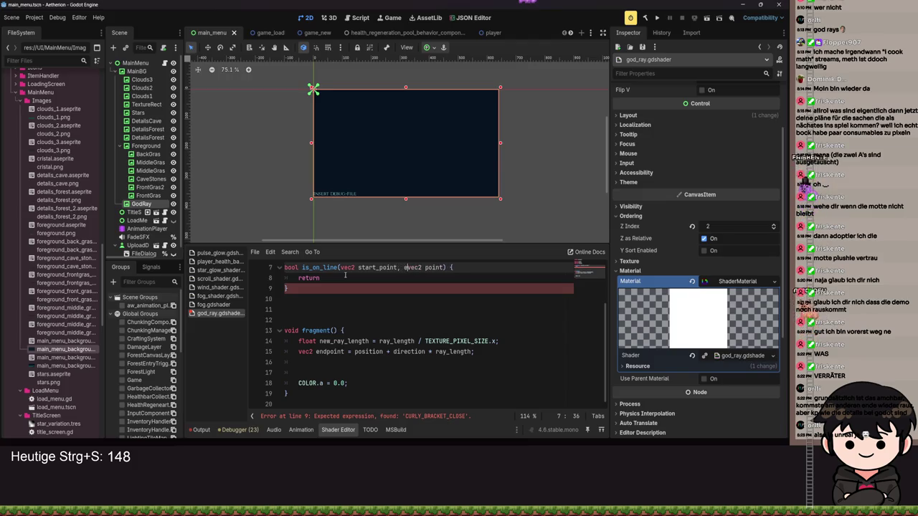
type("_point")
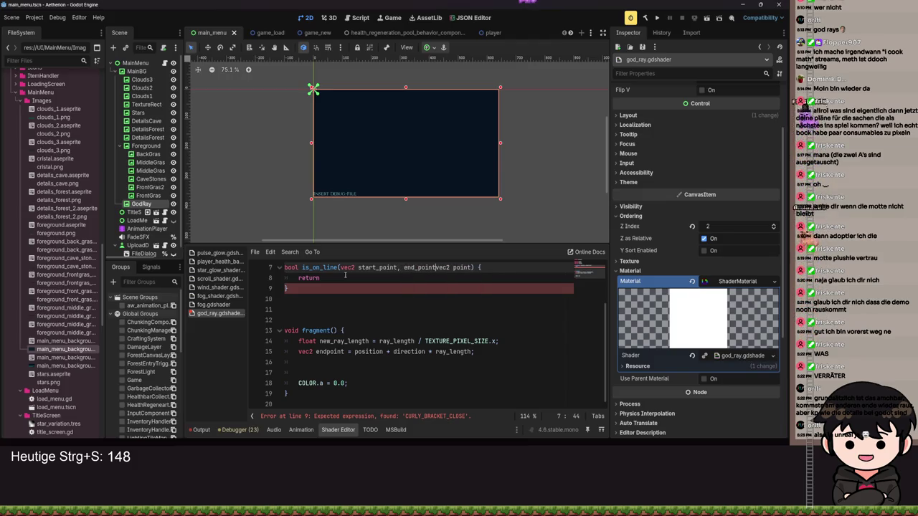
type("vec2")
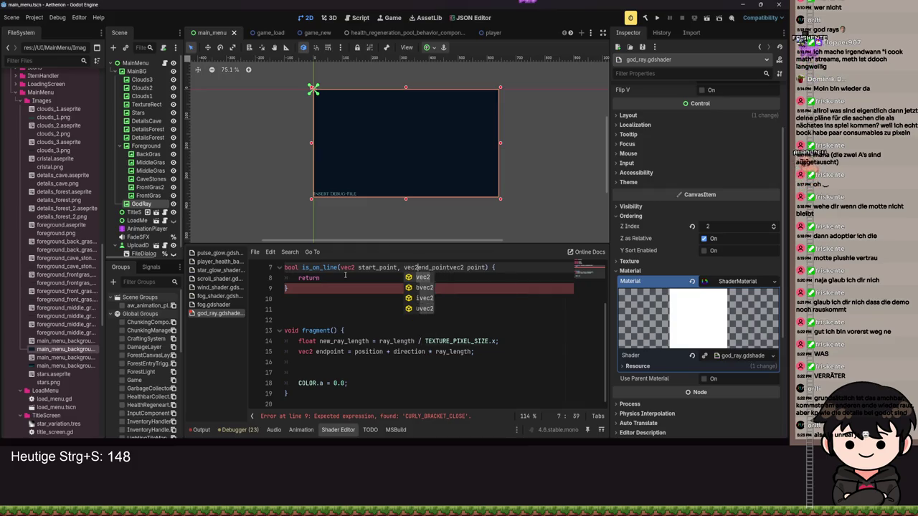
key("Right")
key("Right")
key("Right")
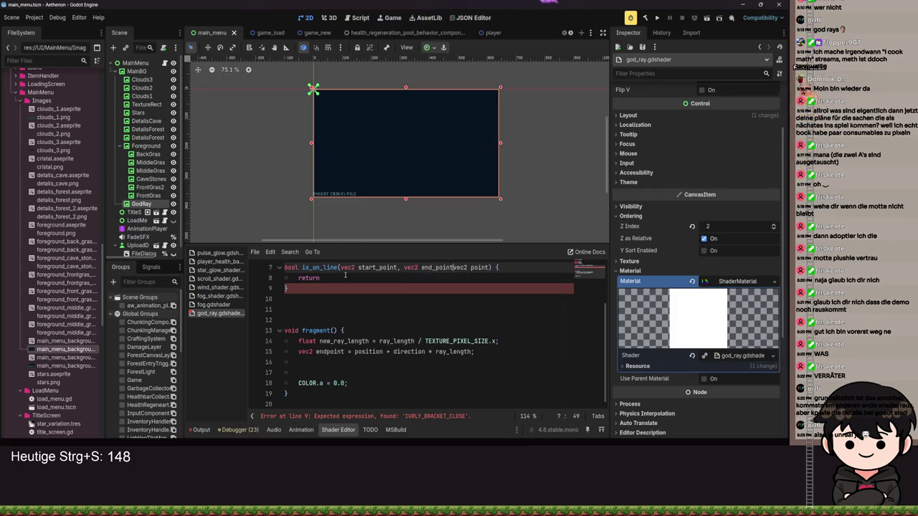
type(",")
- Review the is_on_line function and its unfinished return statement
left_click(345, 276)
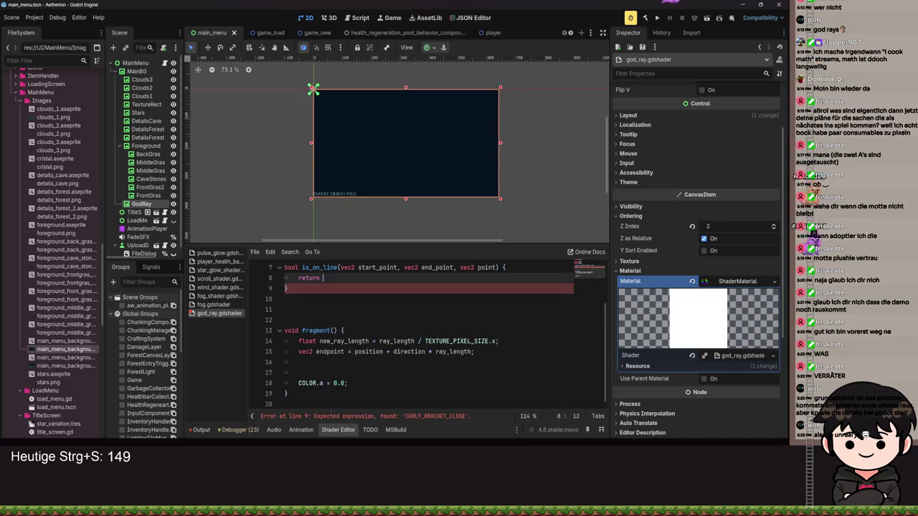
left_click_drag(290, 288, 276, 270)
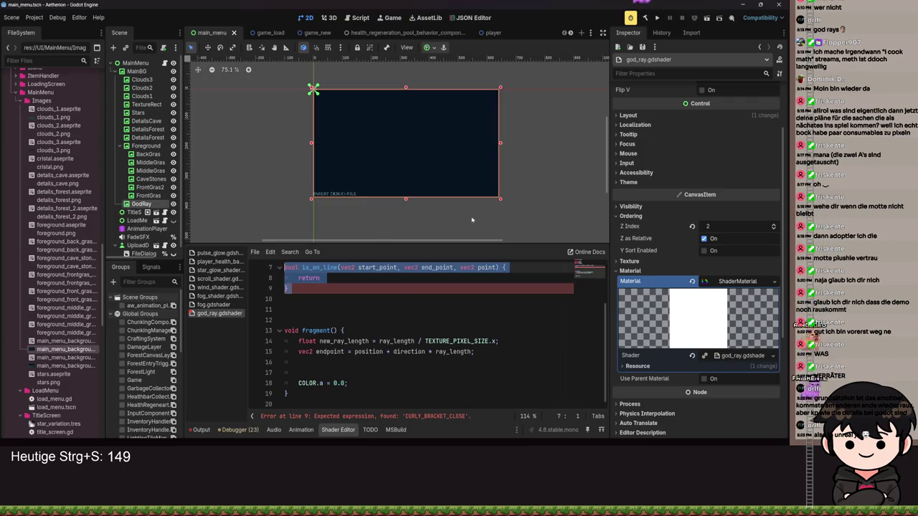
left_click(344, 331)
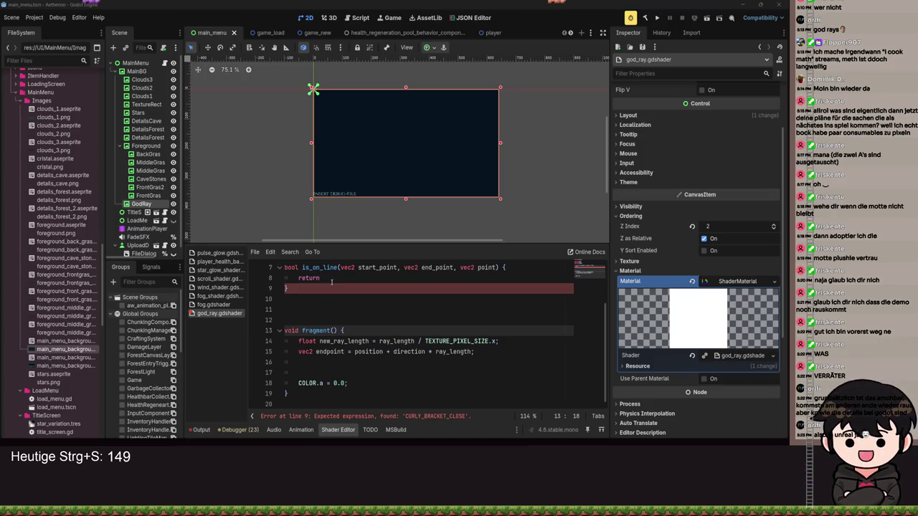
- Paste the cross/dot-product line-test implementation into is_on_line and save to recompile
double_click(304, 278)
key("ctrl+v")
key("ctrl+s")
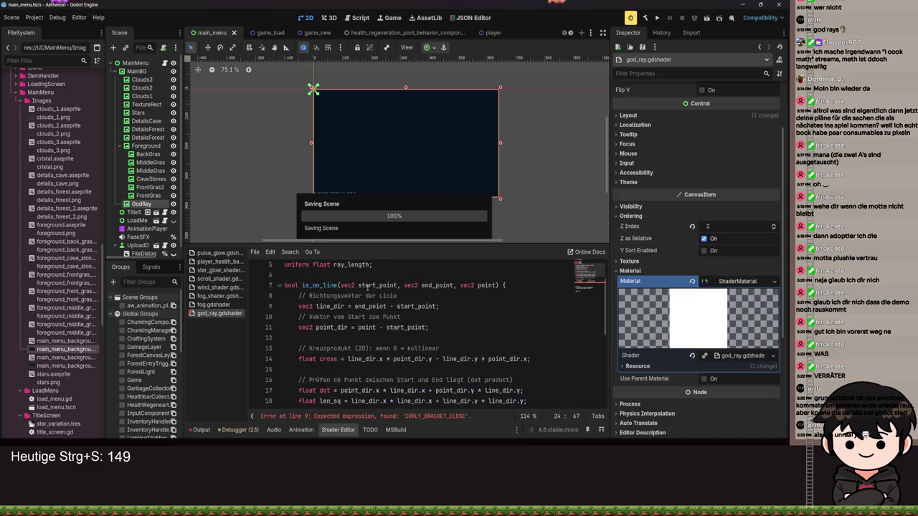
scroll(445, 351, "up", 1)
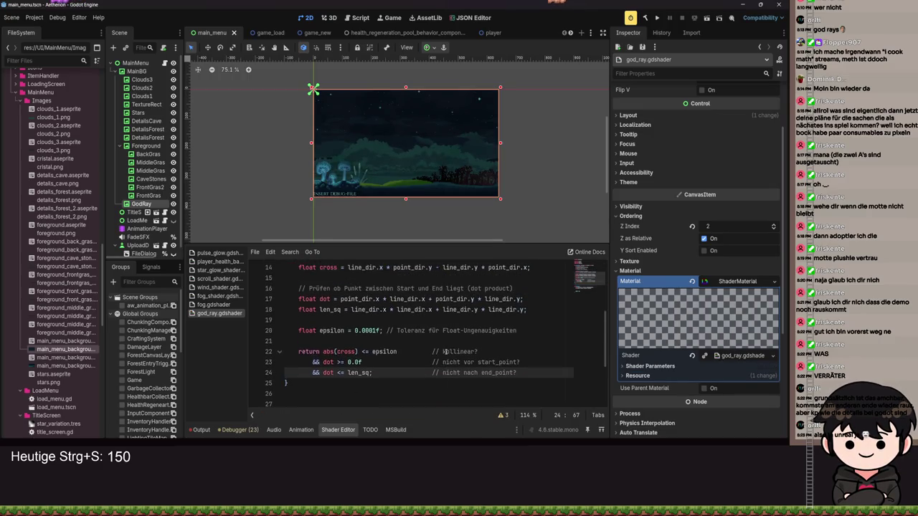
scroll(480, 362, "up", 3)
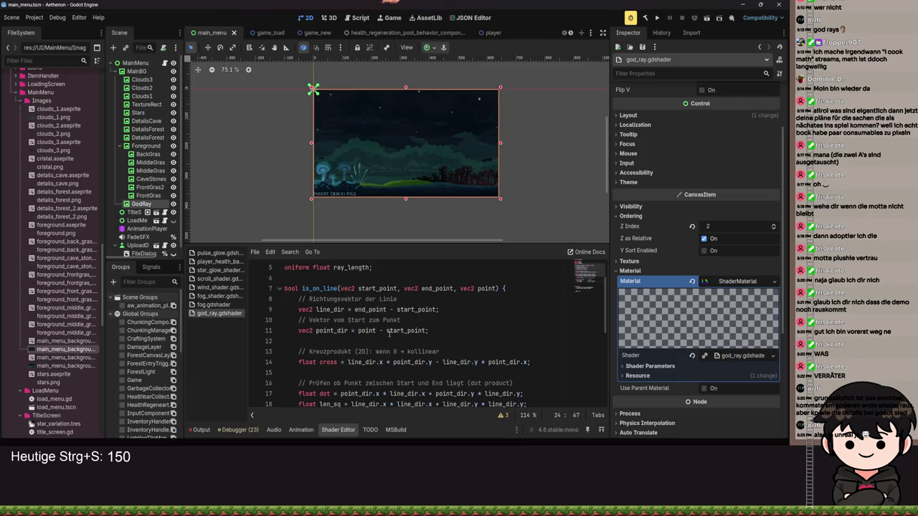
scroll(376, 335, "down", 2)
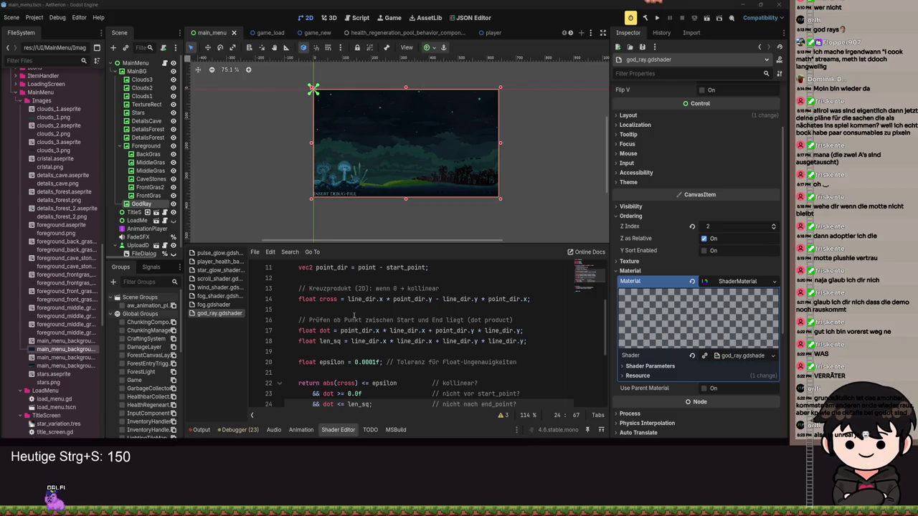
- Inspect the cross and dot variables in the pasted is_on_line code
double_click(331, 299)
double_click(324, 331)
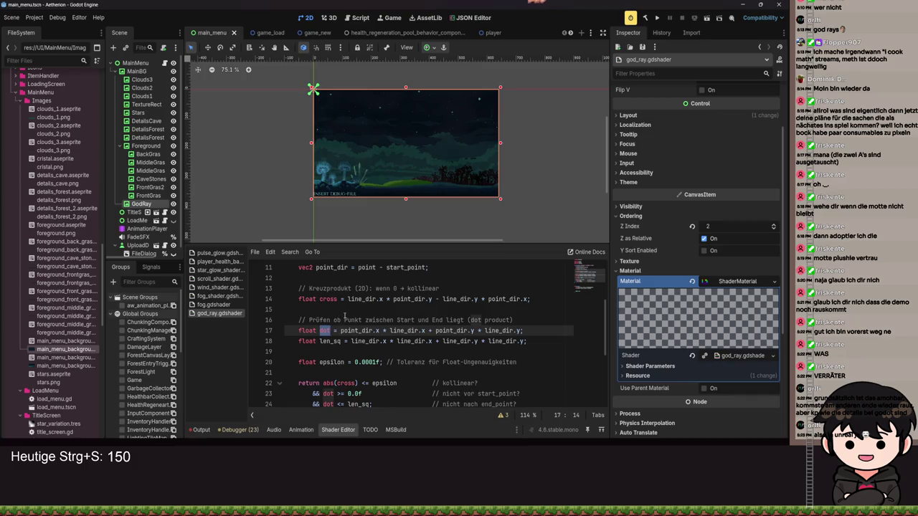
scroll(392, 324, "down", 1)
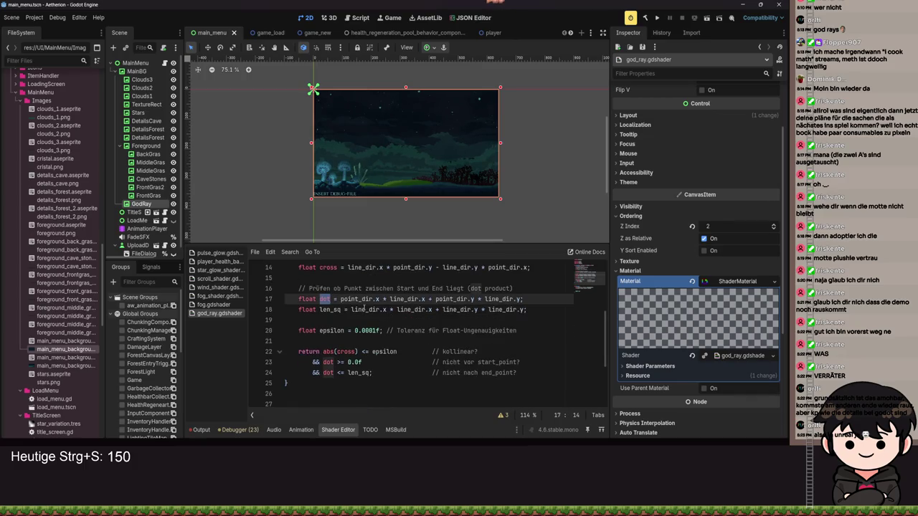
scroll(477, 301, "down", 3)
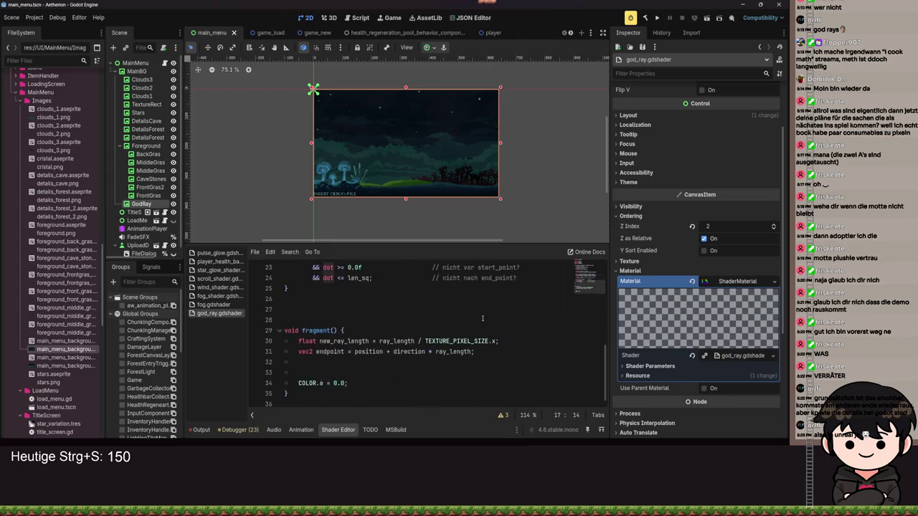
left_click(325, 365)
- Add an if block calling is_on_line in fragment() above the COLOR assignment
left_click(325, 368)
type("if (is)")
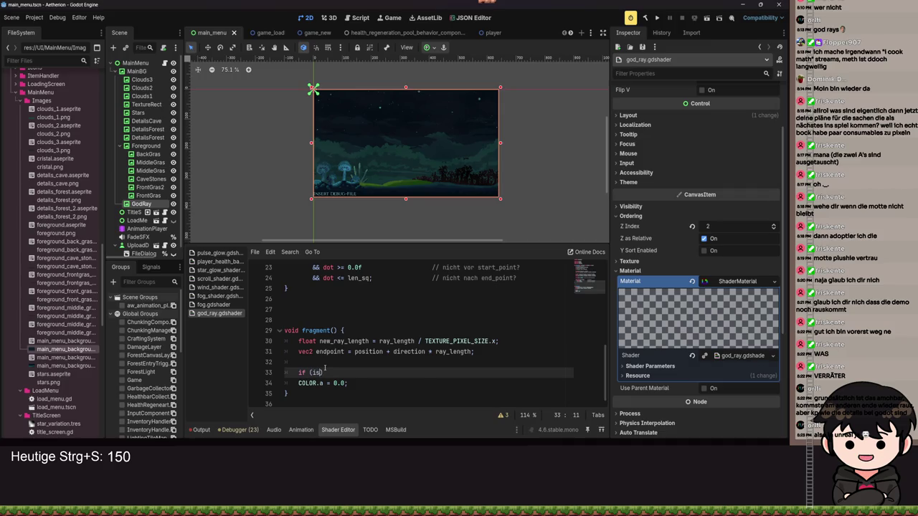
key("Down")
key("Down")
key("Return")
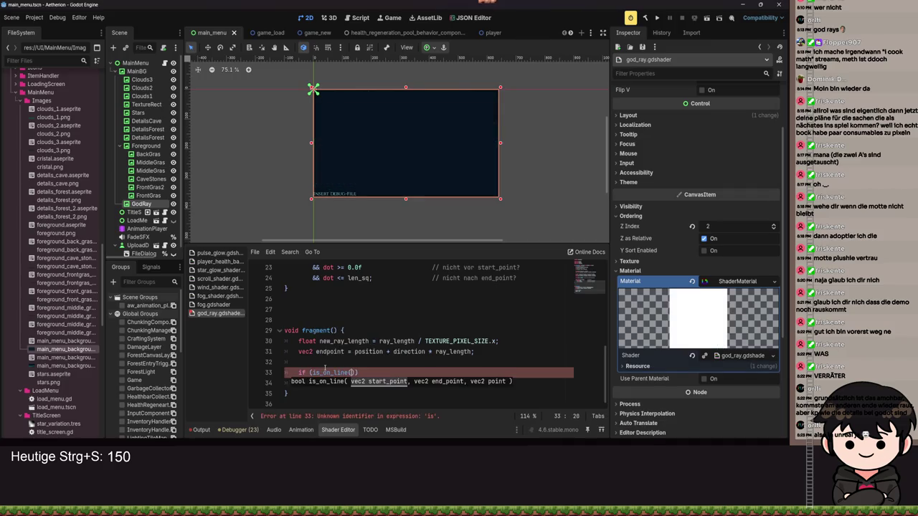
type("uv)")
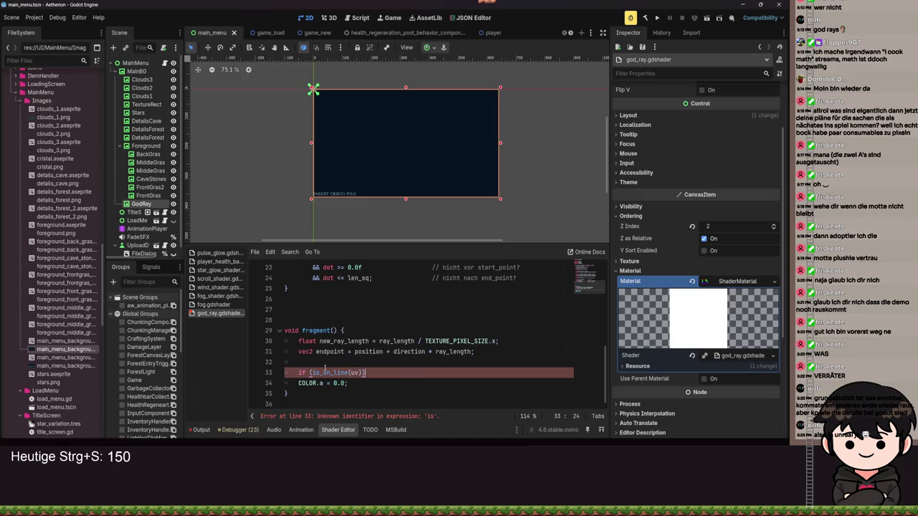
key("Delete")
key("Down")
key("End")
key("Return")
key("Return")
type("}")
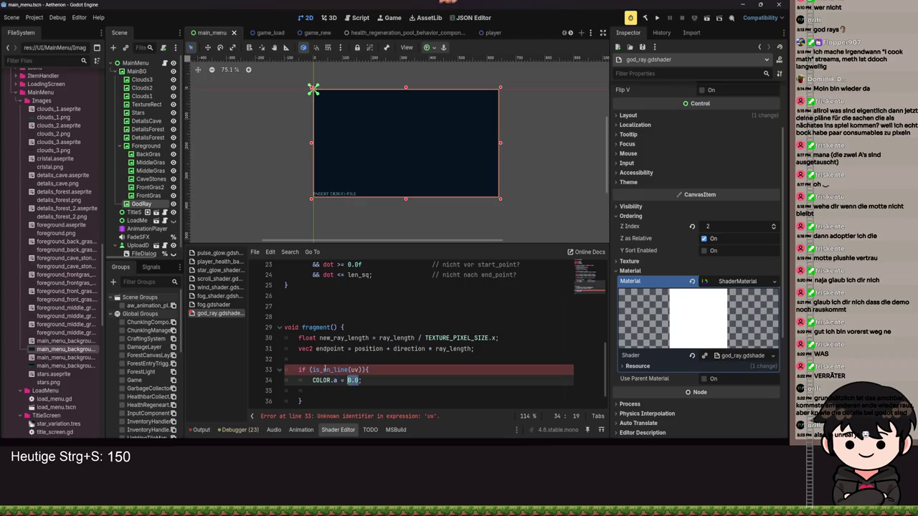
- Change the alpha-only line to a full COLOR = vec4(1.0) assignment and save
key("BackSpace")
type("= ")
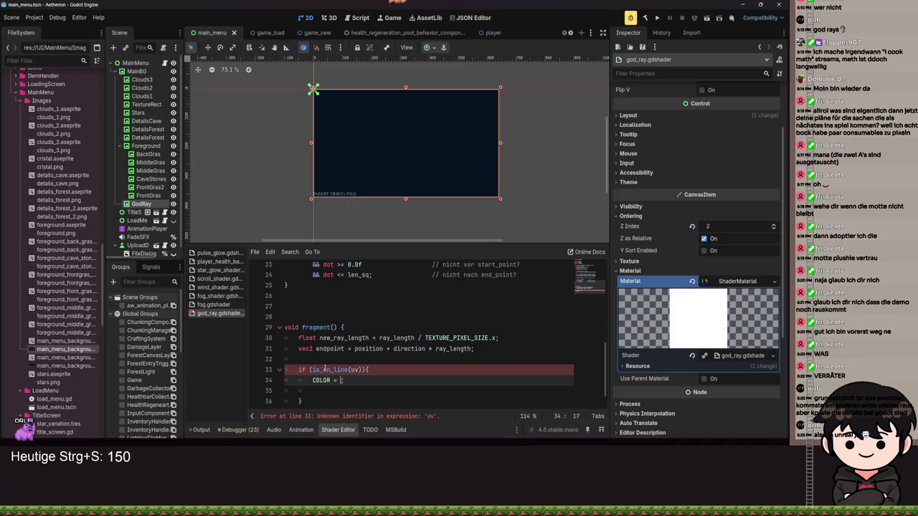
type("vec4(1.0);")
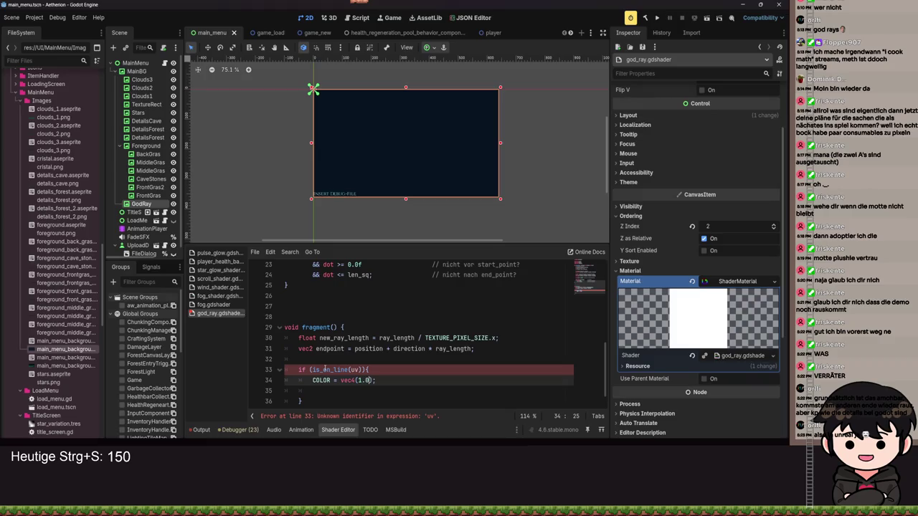
key("ctrl+s")
key("End")
key("ctrl+s")
- Pass position, endpoint and UV as the is_on_line arguments
double_click(354, 369)
type("UV")
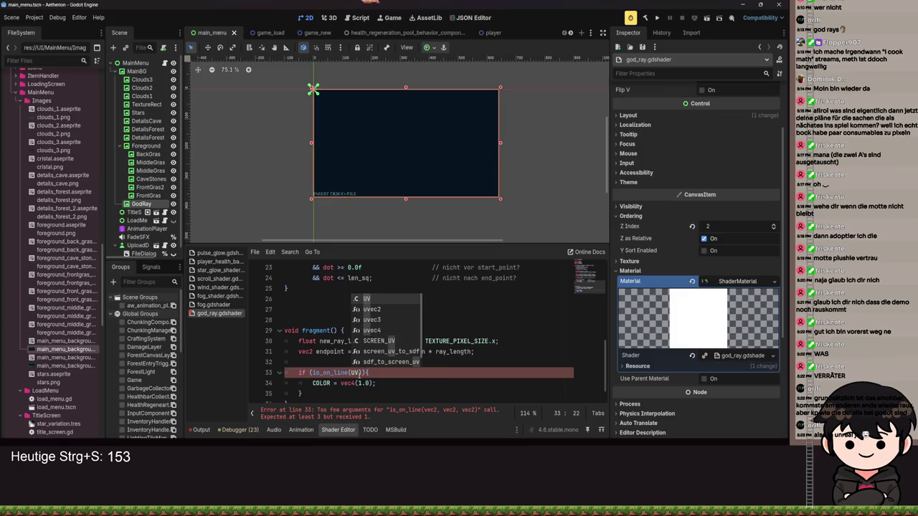
left_click(355, 373)
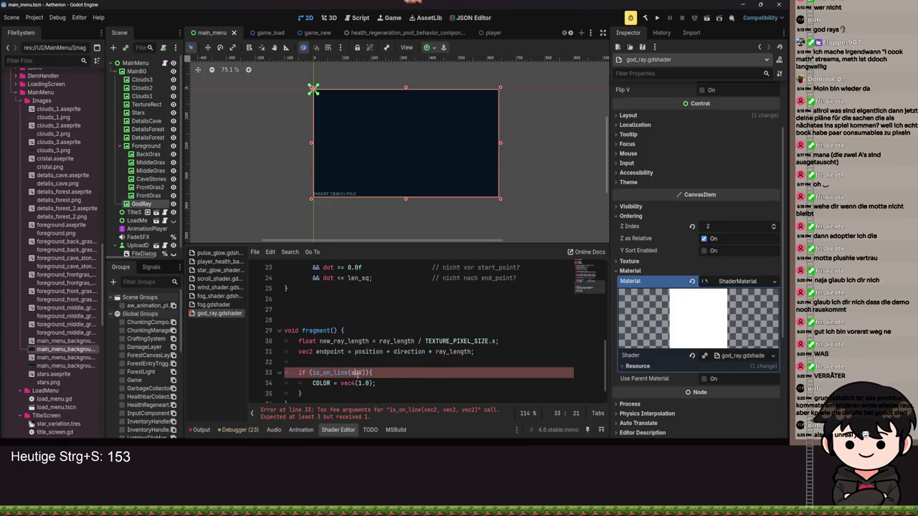
type("p")
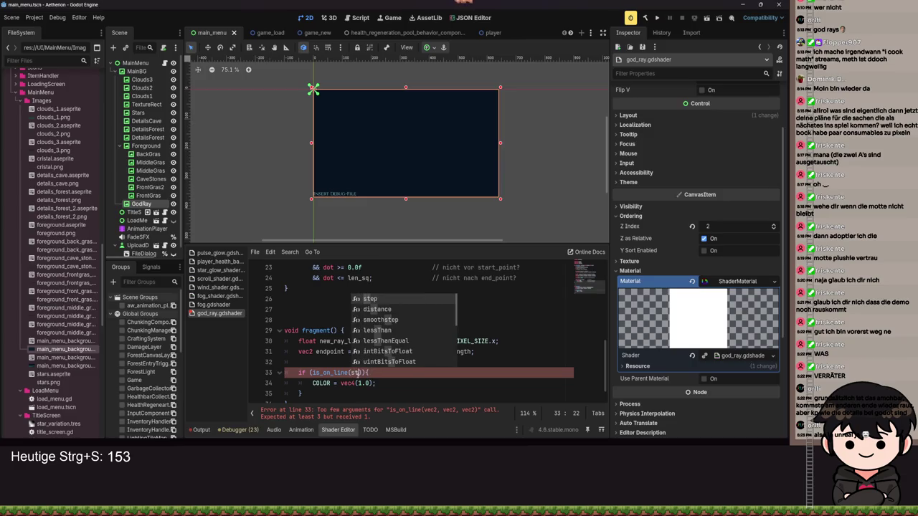
type("osition, ")
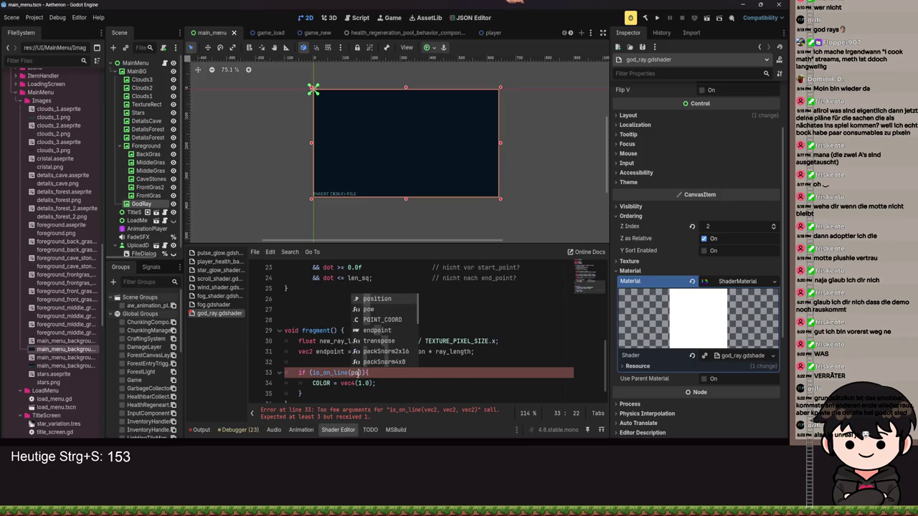
type("endpoint, ")
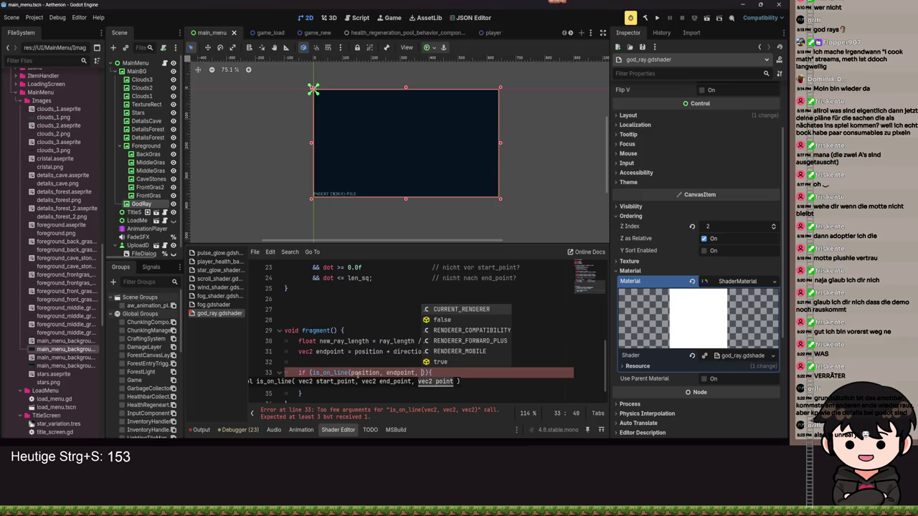
type("UV")
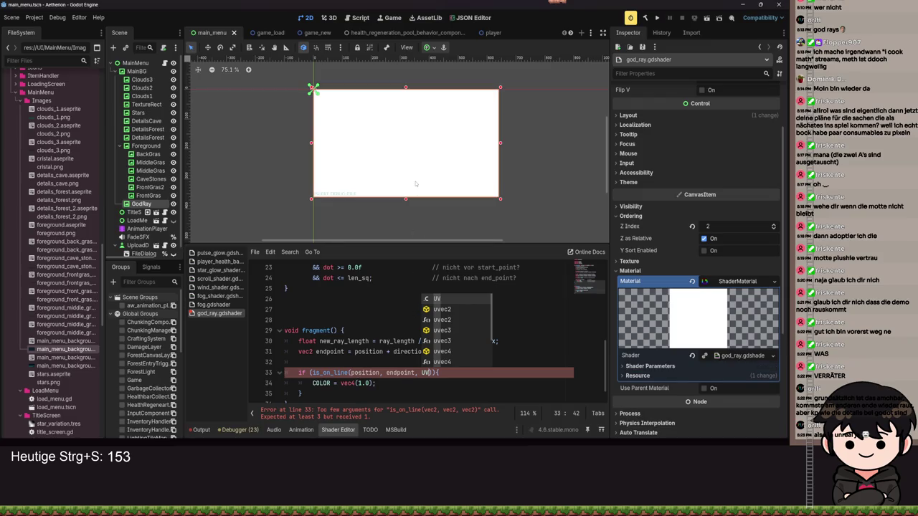
type(")")
left_click(355, 372)
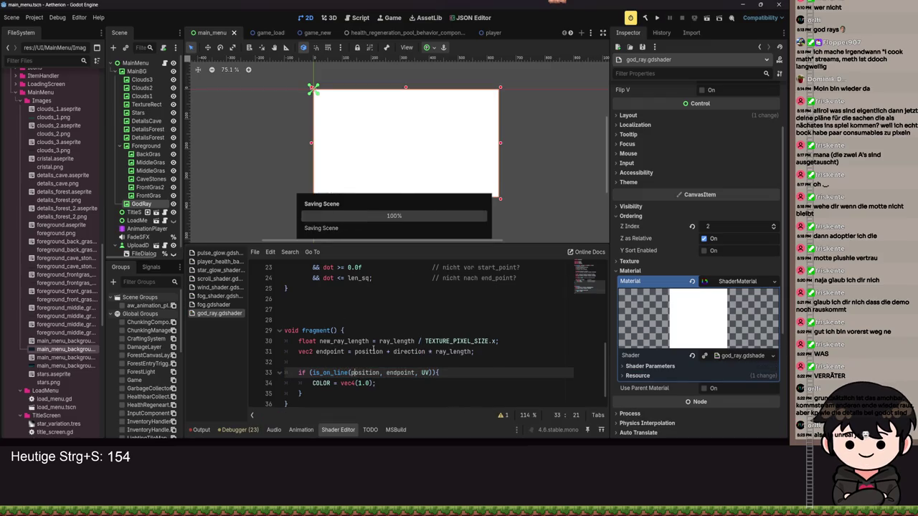
- Save, expand Shader Parameters and set Direction x to 1.0 while trying Ray Length
key("ctrl+s")
scroll(387, 351, "up", 5)
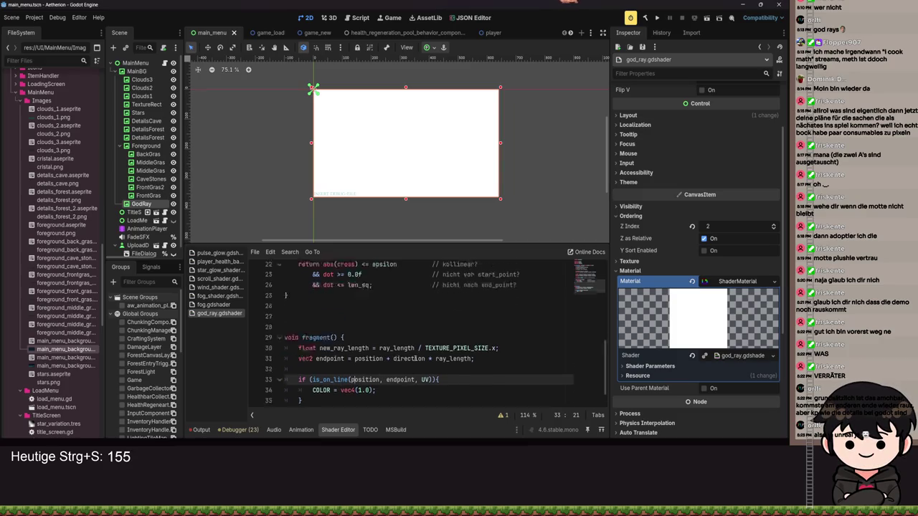
scroll(415, 358, "down", 4)
scroll(415, 355, "up", 7)
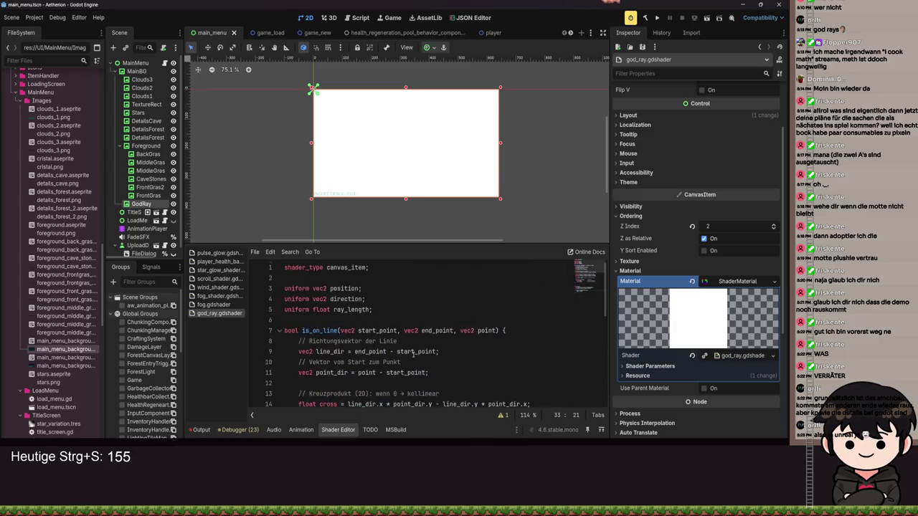
scroll(677, 289, "down", 3)
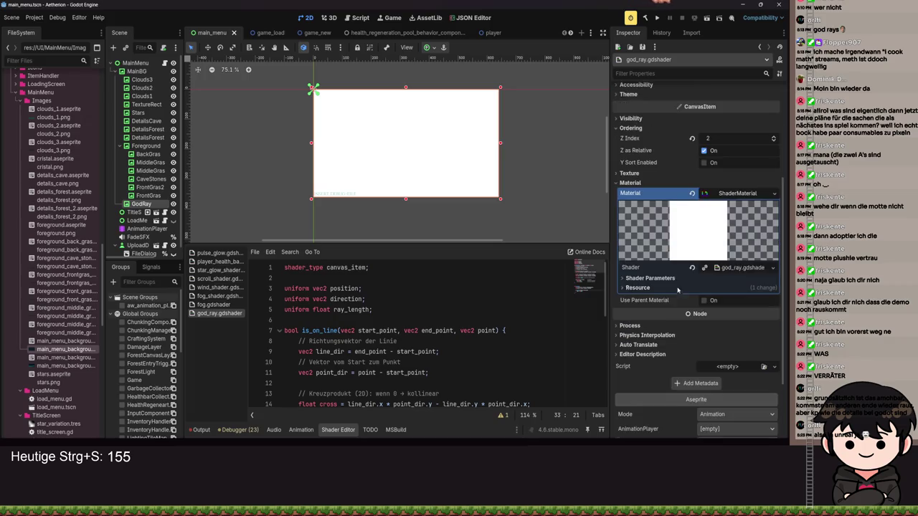
left_click(643, 278)
left_click(723, 312)
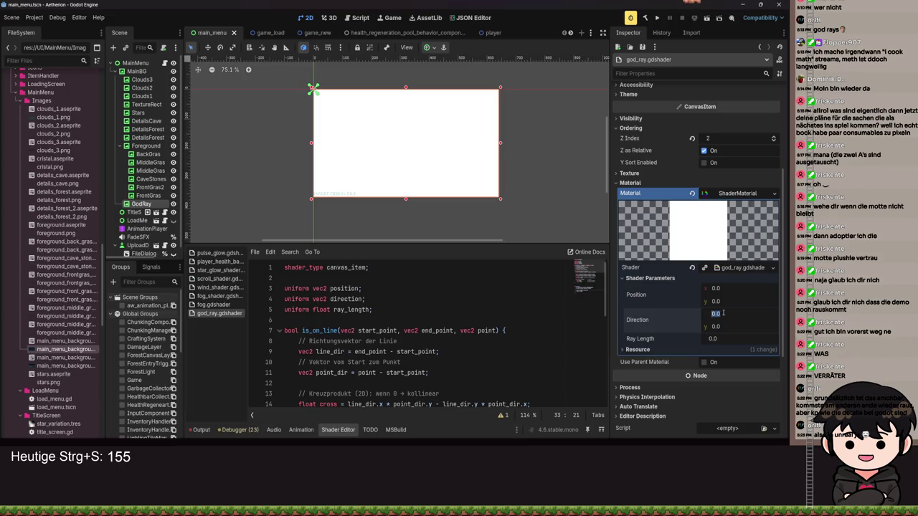
type("1")
key("Return")
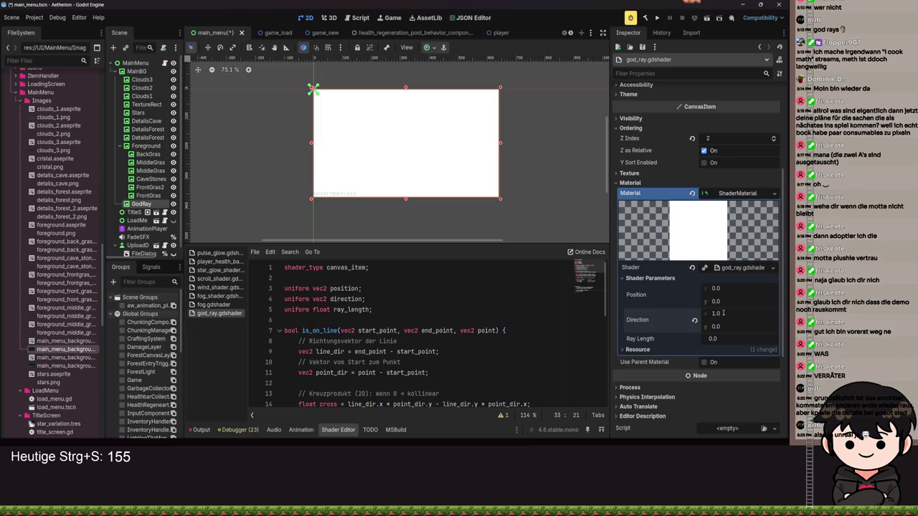
left_click_drag(720, 341, 726, 338)
left_click(695, 340)
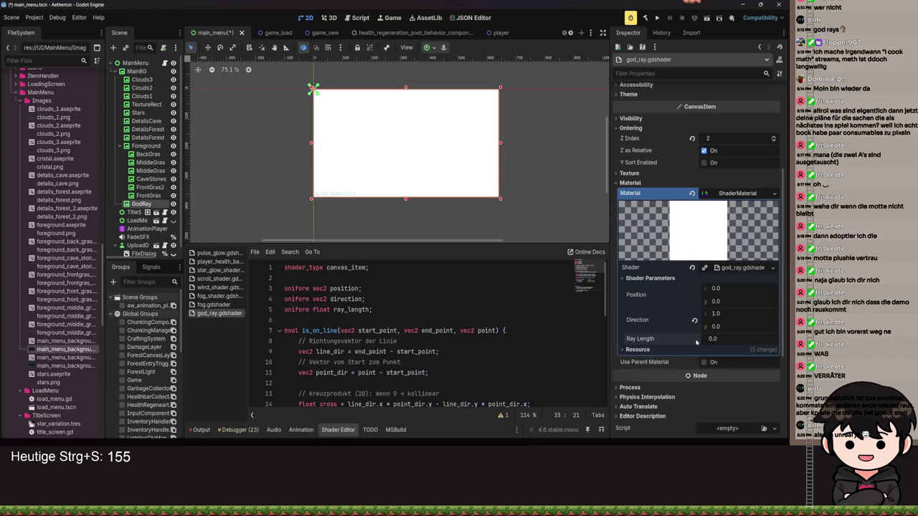
left_click(729, 328)
type("1")
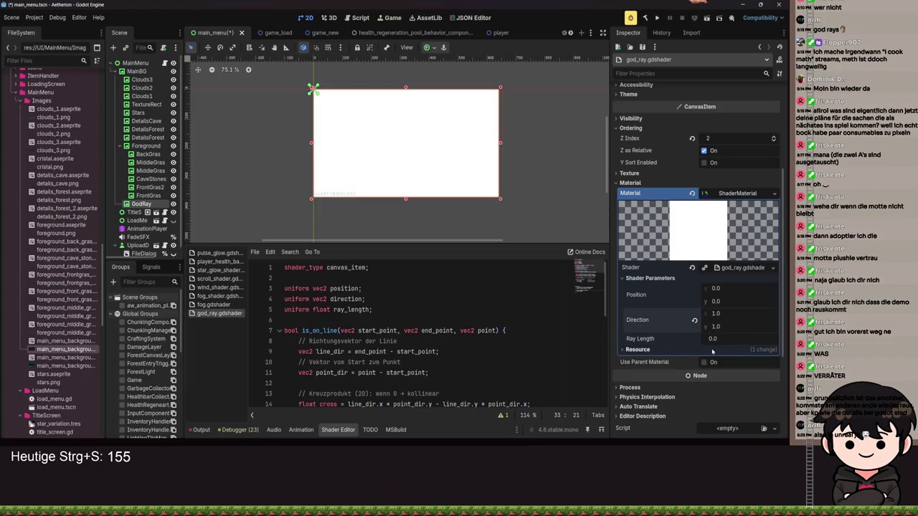
left_click_drag(713, 338, 707, 338)
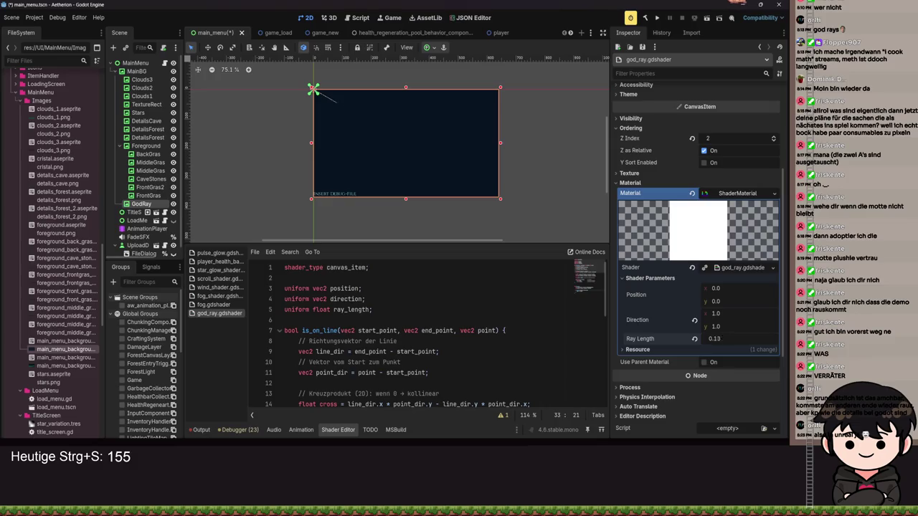
- Lengthen Ray Length to 0.485 and move Position x to 0.08
scroll(373, 133, "up", 5)
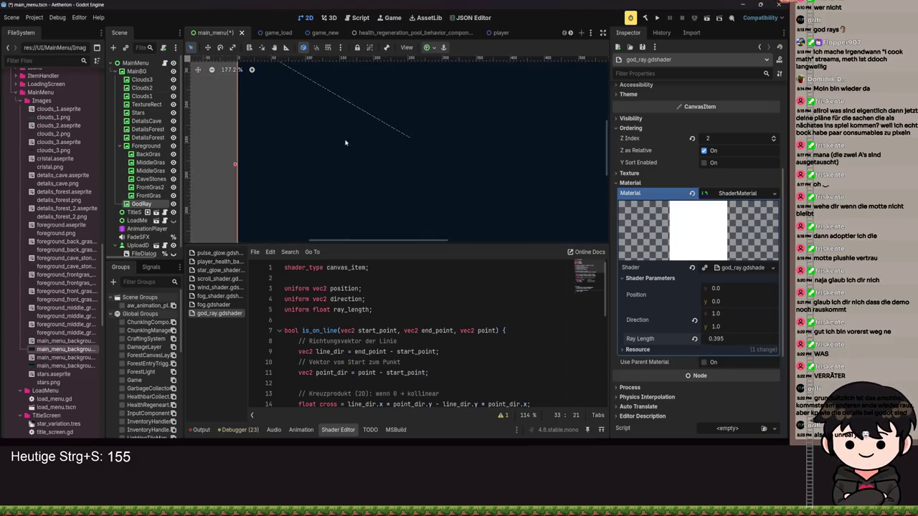
scroll(402, 186, "down", 1)
mouse_move(713, 339)
left_mouse_down()
mouse_move(726, 344)
mouse_move(724, 326)
mouse_move(745, 326)
left_mouse_up()
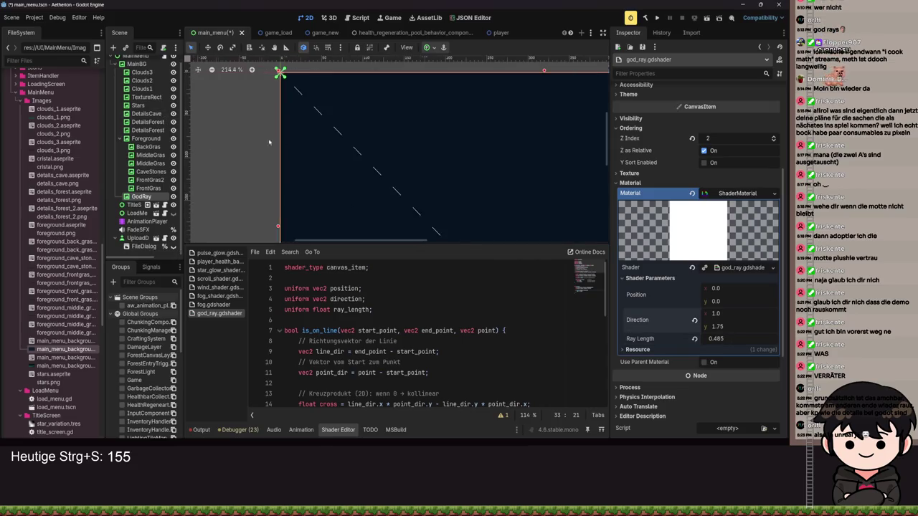
scroll(380, 200, "down", 2)
scroll(387, 194, "up", 6)
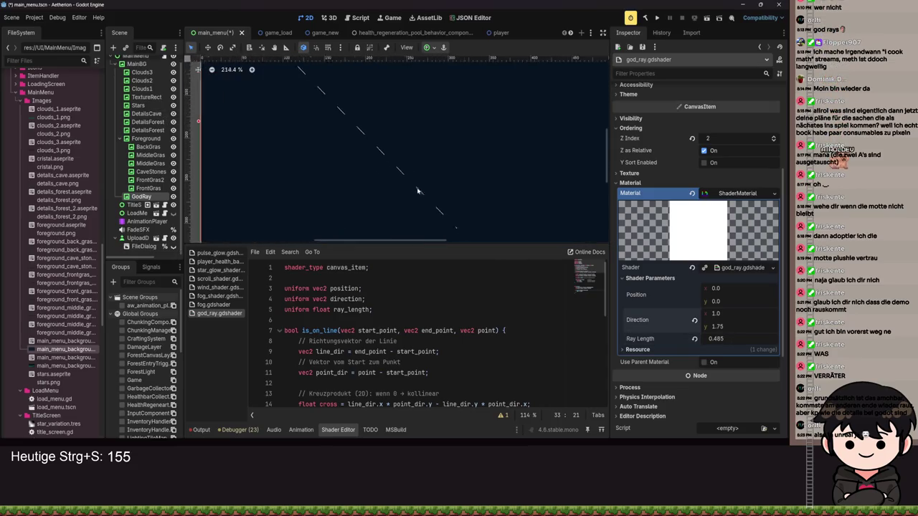
scroll(405, 188, "down", 9)
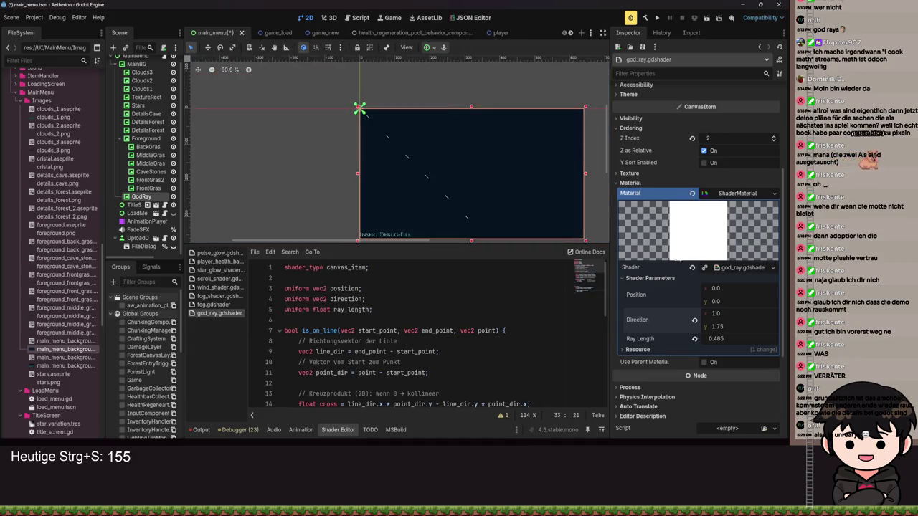
mouse_move(719, 290)
left_mouse_down()
mouse_move(674, 290)
mouse_move(693, 290)
left_mouse_up()
mouse_move(717, 288)
left_mouse_down()
mouse_move(715, 313)
mouse_move(724, 313)
left_mouse_up()
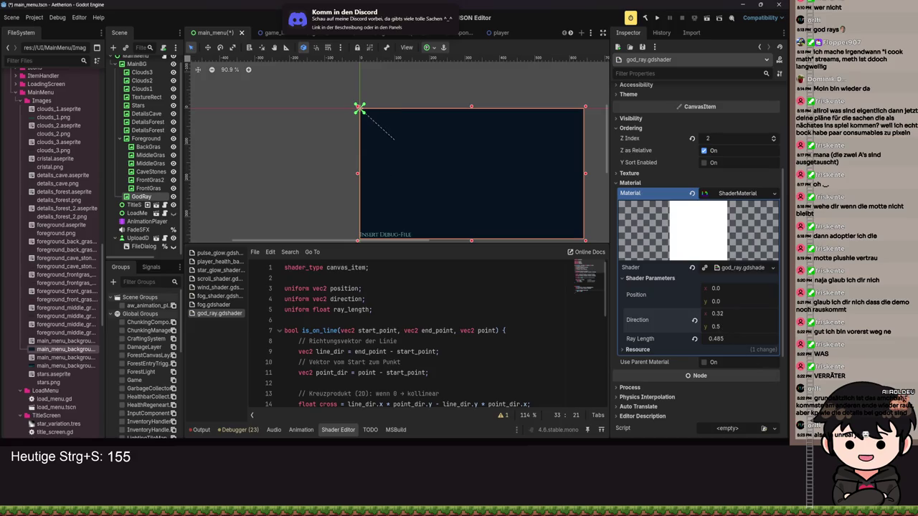
left_click_drag(715, 288, 721, 289)
- Tune Direction to (2.395, 1.825) and trim Ray Length to 0.465
mouse_move(715, 326)
left_mouse_down()
mouse_move(738, 344)
mouse_move(713, 339)
mouse_move(734, 338)
left_mouse_up()
left_click(693, 321)
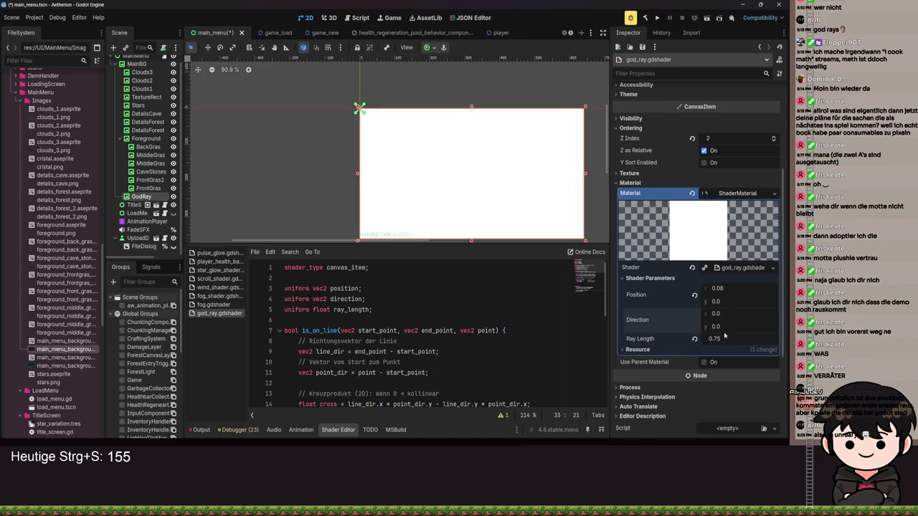
mouse_move(725, 340)
left_mouse_down()
mouse_move(739, 313)
mouse_move(738, 326)
left_mouse_up()
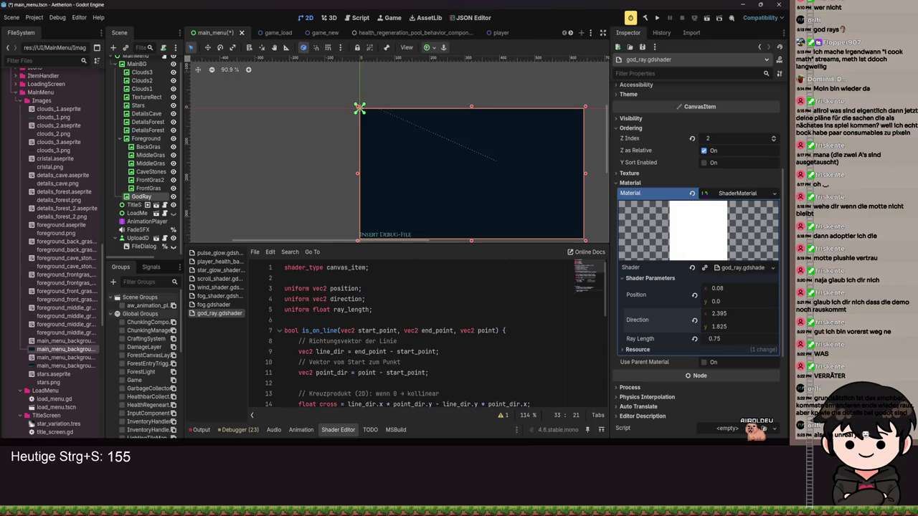
scroll(531, 165, "up", 13)
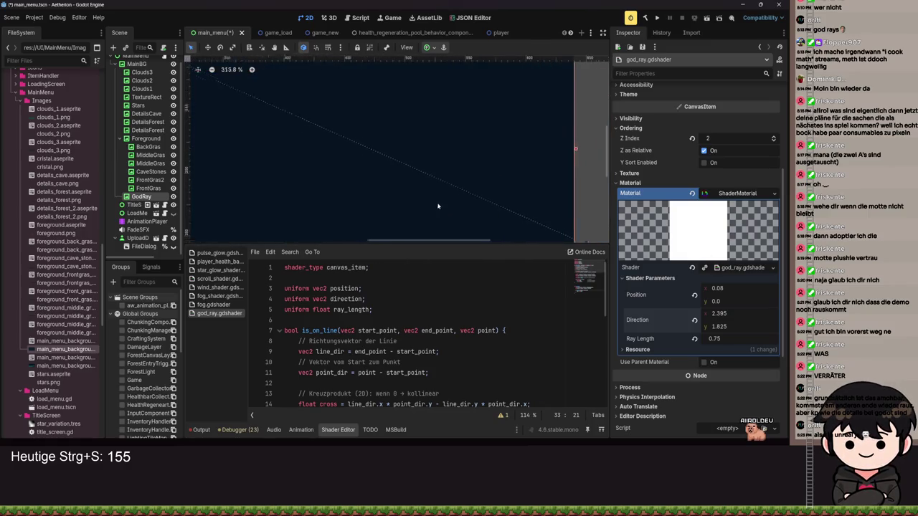
scroll(438, 205, "up", 10)
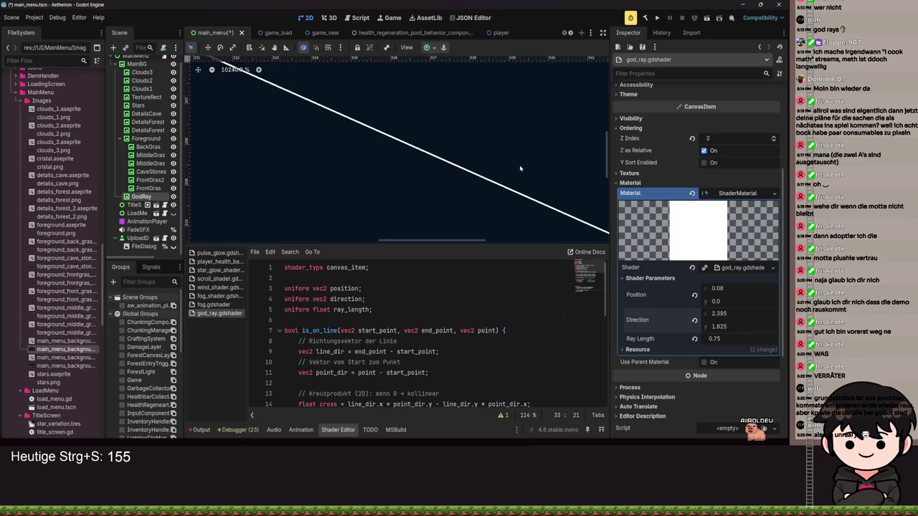
scroll(482, 185, "down", 20)
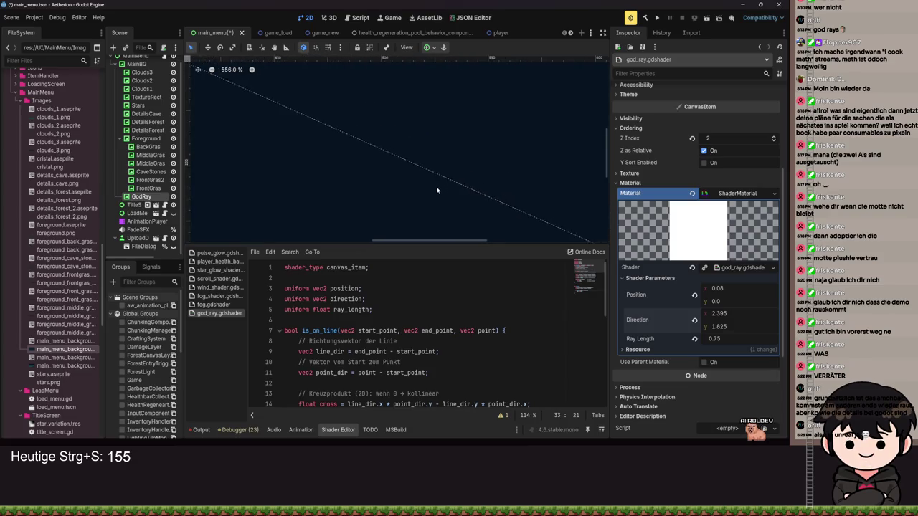
scroll(459, 194, "up", 5)
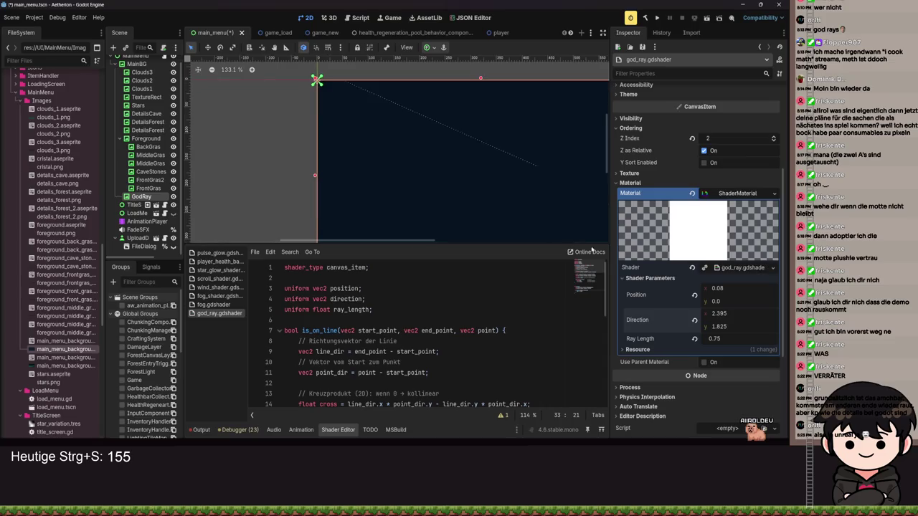
left_click(725, 346)
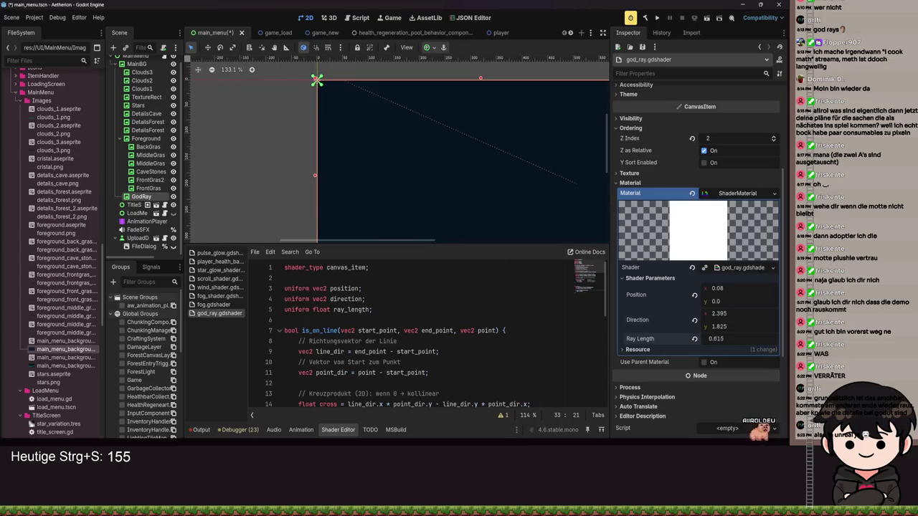
scroll(471, 187, "up", 3)
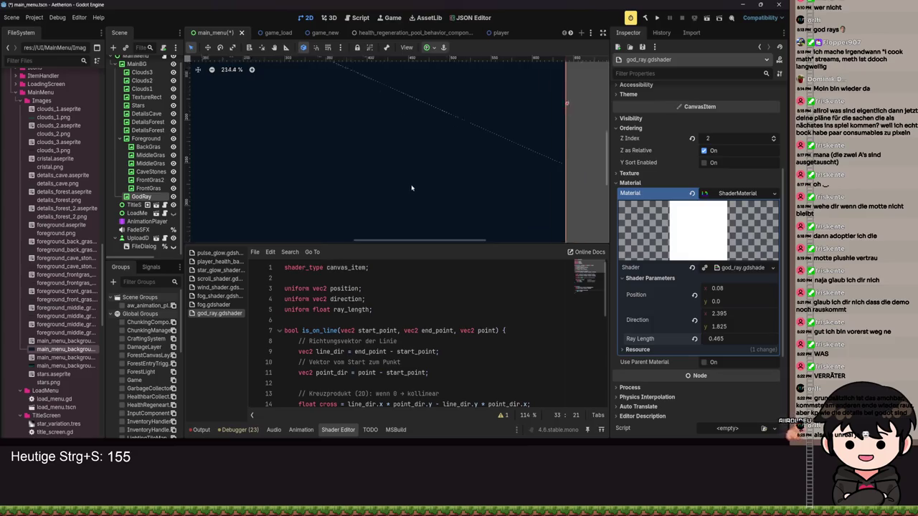
scroll(413, 188, "down", 8)
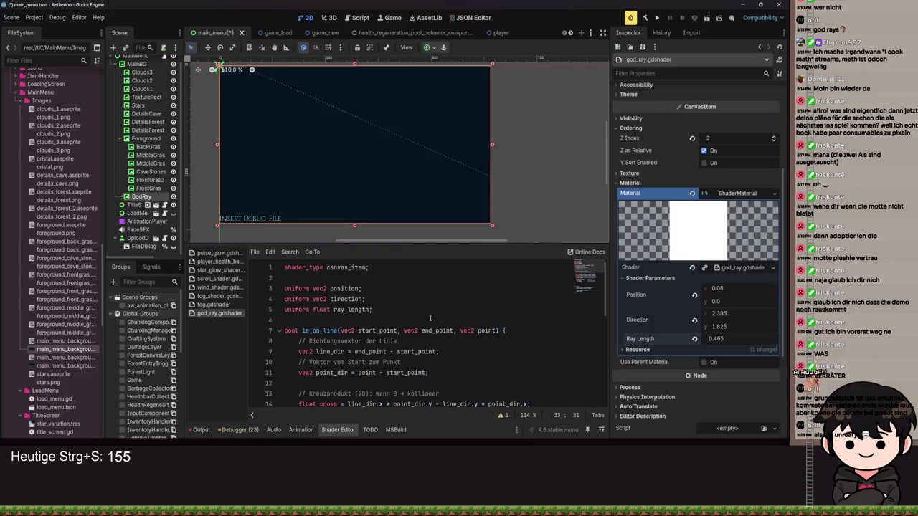
- Remove stray text typed after the direction uniform name and save
left_click(364, 299)
type(": h")
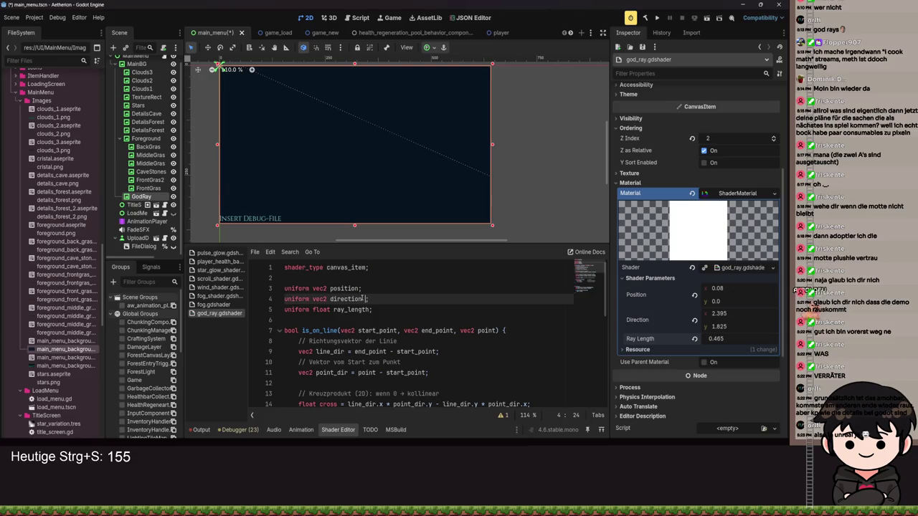
key("BackSpace")
key("BackSpace")
key("BackSpace")
key("ctrl+s")
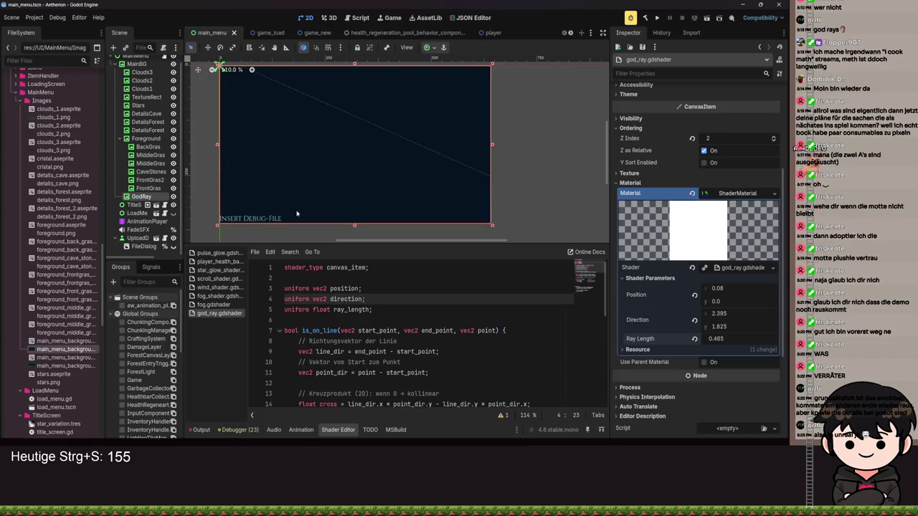
- Drop the ray_length multiplier so endpoint = position + direction, and save
scroll(439, 362, "down", 4)
scroll(439, 362, "down", 3)
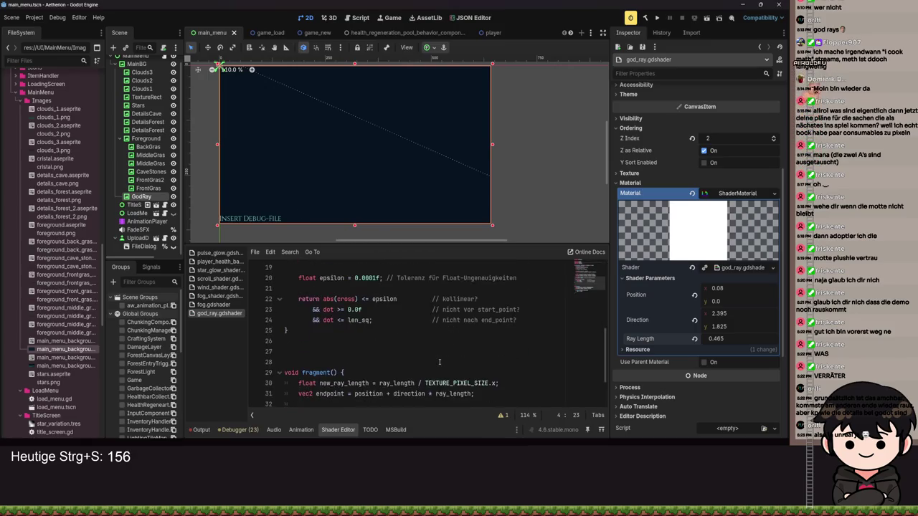
scroll(395, 200, "down", 3)
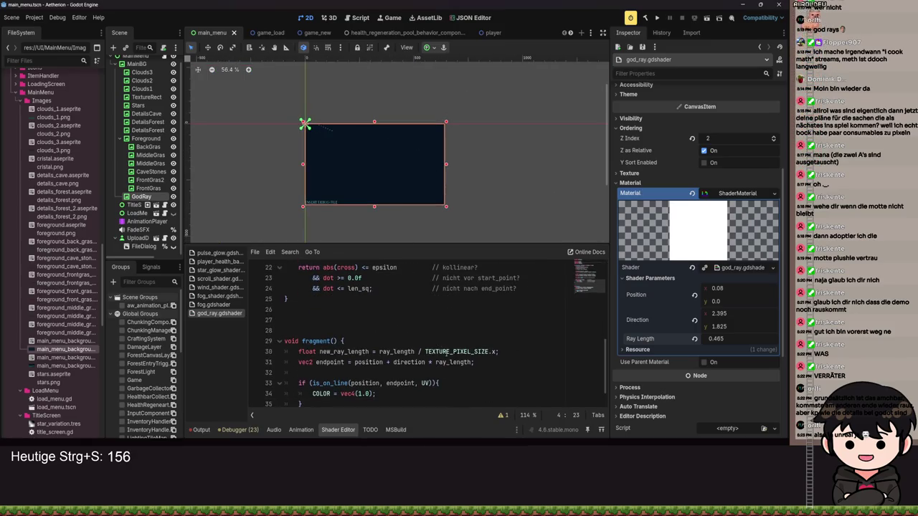
double_click(451, 362)
key("BackSpace")
key("BackSpace")
key("BackSpace")
key("ctrl+s")
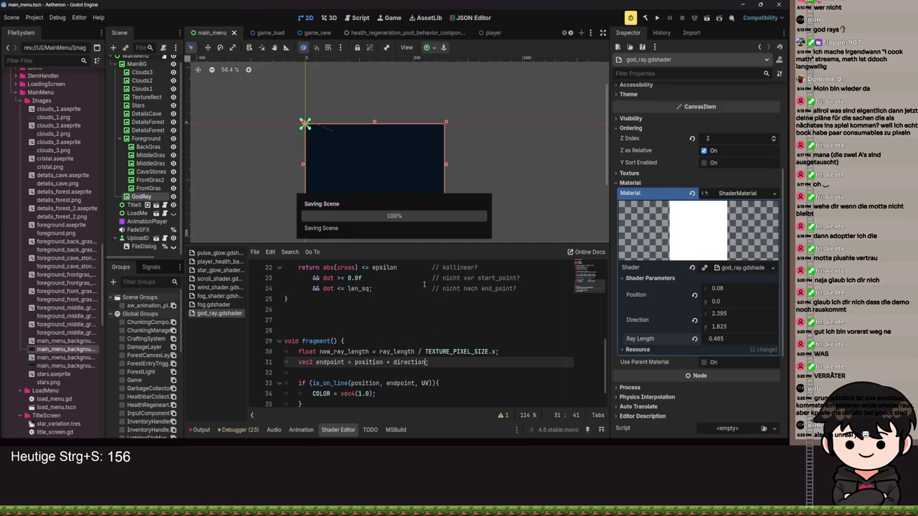
scroll(364, 177, "up", 5)
scroll(307, 139, "up", 1)
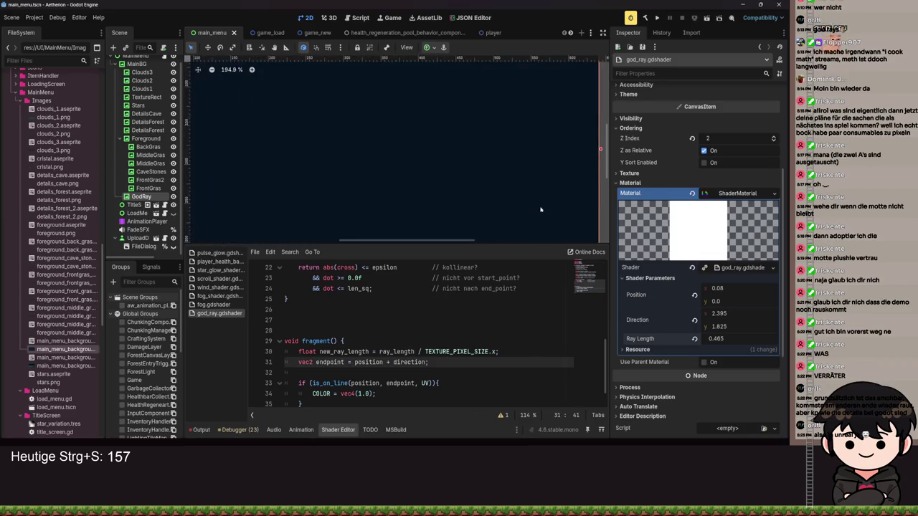
scroll(699, 251, "down", 3)
scroll(699, 251, "up", 5)
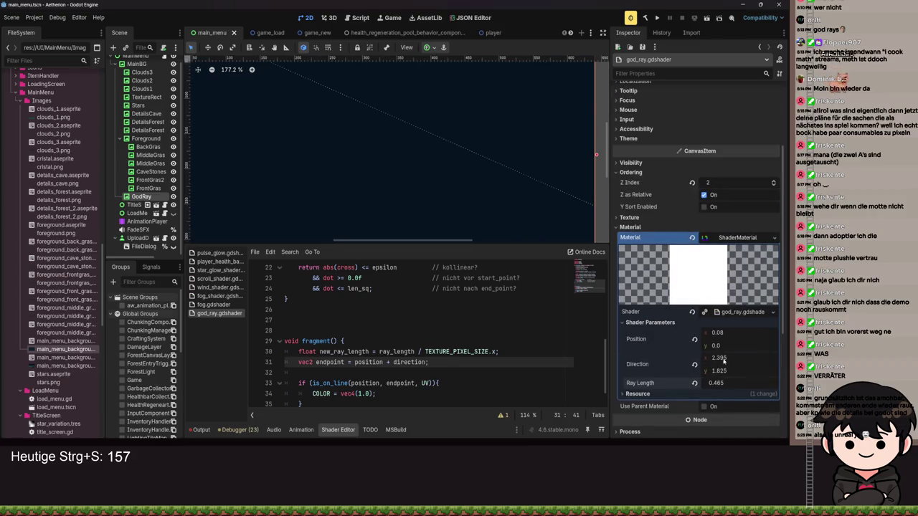
- Set the Direction shader parameter to x 0.5, y 0.5 and save
left_click_drag(724, 362, 688, 362)
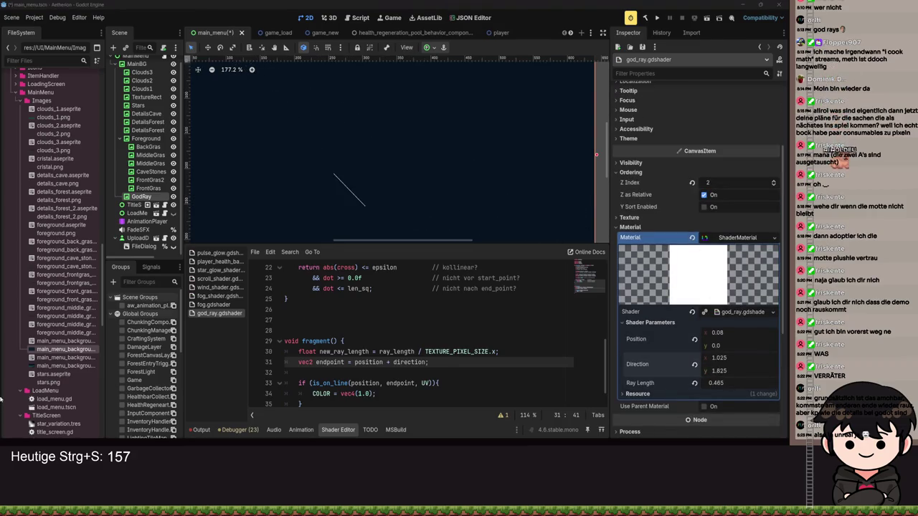
scroll(400, 190, "down", 1)
left_click(720, 357)
type(".5")
key("Tab")
type(".5")
key("Return")
scroll(445, 122, "down", 4)
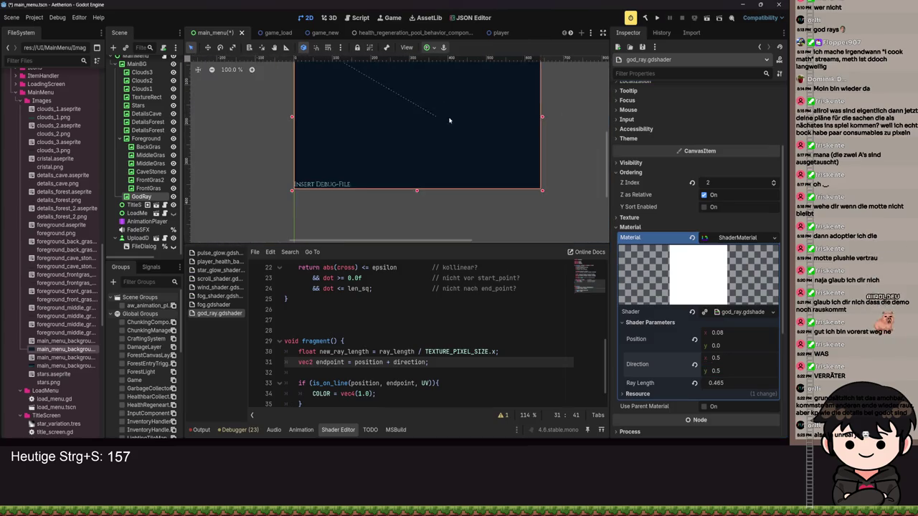
scroll(437, 194, "up", 5)
scroll(426, 185, "down", 3)
scroll(426, 185, "down", 6)
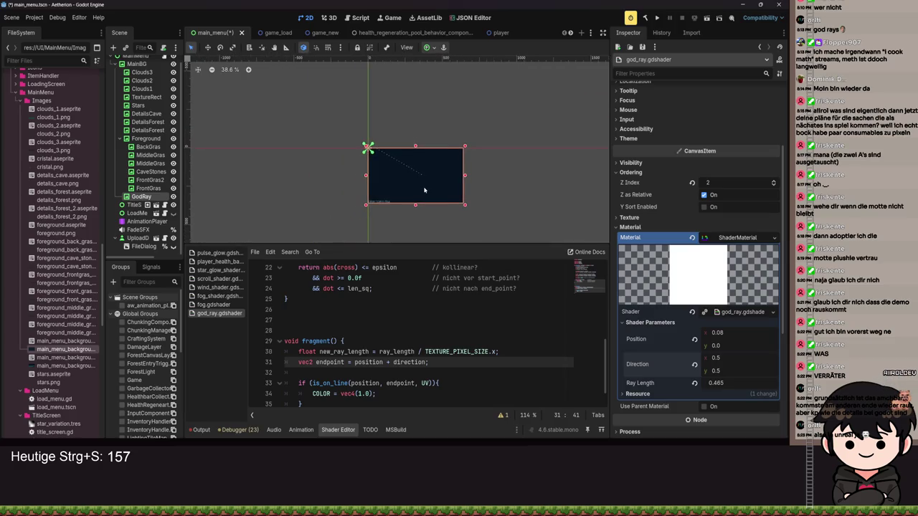
scroll(423, 190, "down", 2)
scroll(418, 177, "up", 6)
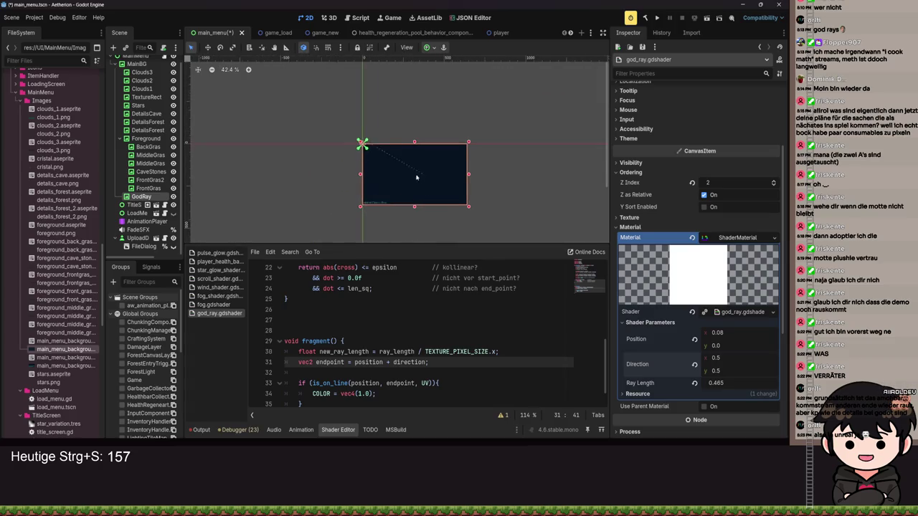
key("ctrl+s")
- Revert the Position parameter to its default 0, 0 and save the scene
left_click(692, 339)
key("ctrl+s")
scroll(424, 194, "up", 2)
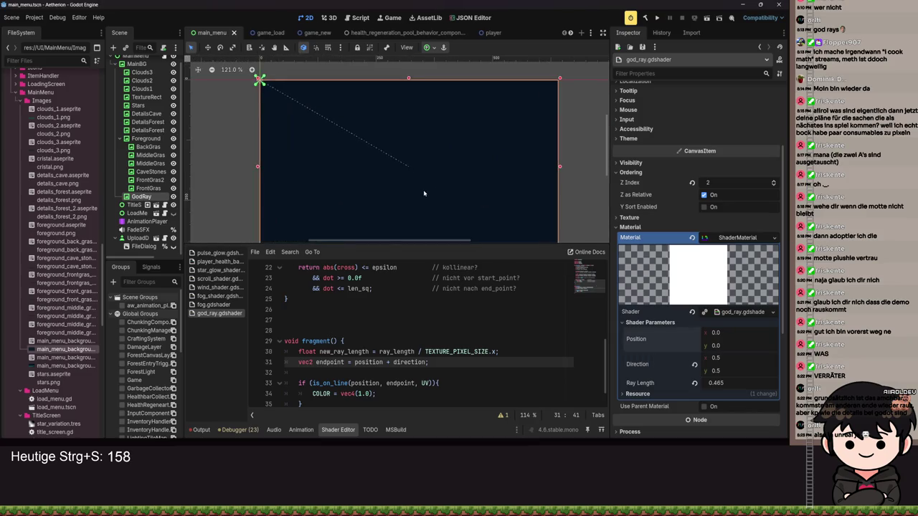
scroll(409, 200, "down", 3)
key("ctrl+s")
scroll(392, 307, "up", 3)
scroll(392, 307, "up", 5)
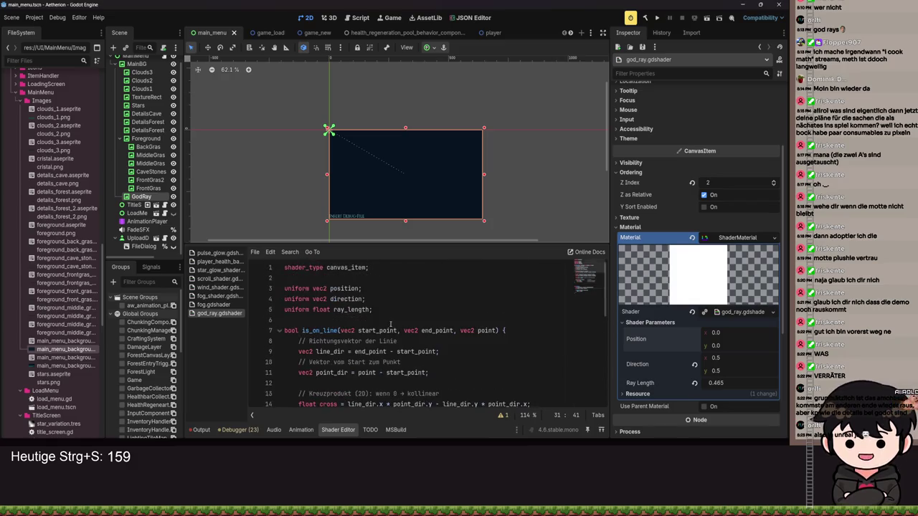
left_click(265, 309)
- Delete the ray_length uniform and the new_ray_length line, clear leftover blank lines, and save
key("BackSpace")
key("ctrl+s")
key("ctrl+s")
scroll(342, 276, "down", 7)
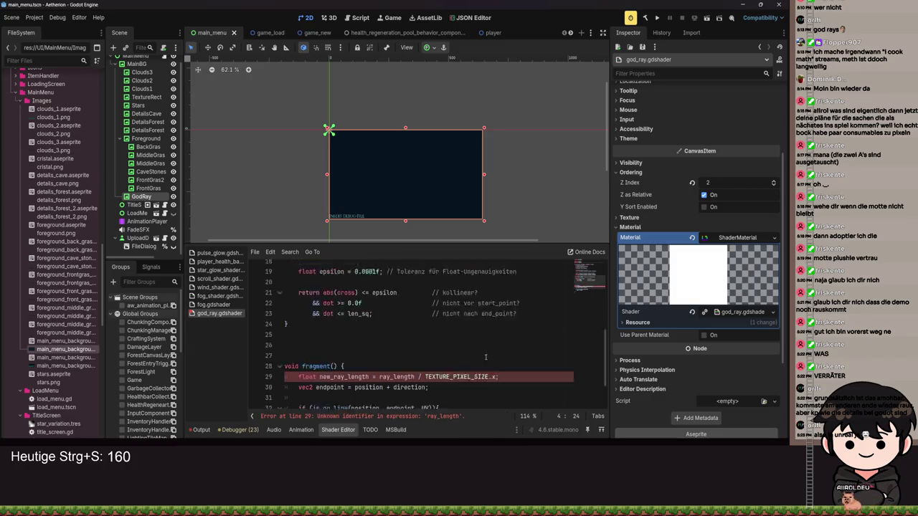
left_click_drag(499, 341, 264, 342)
key("BackSpace")
key("BackSpace")
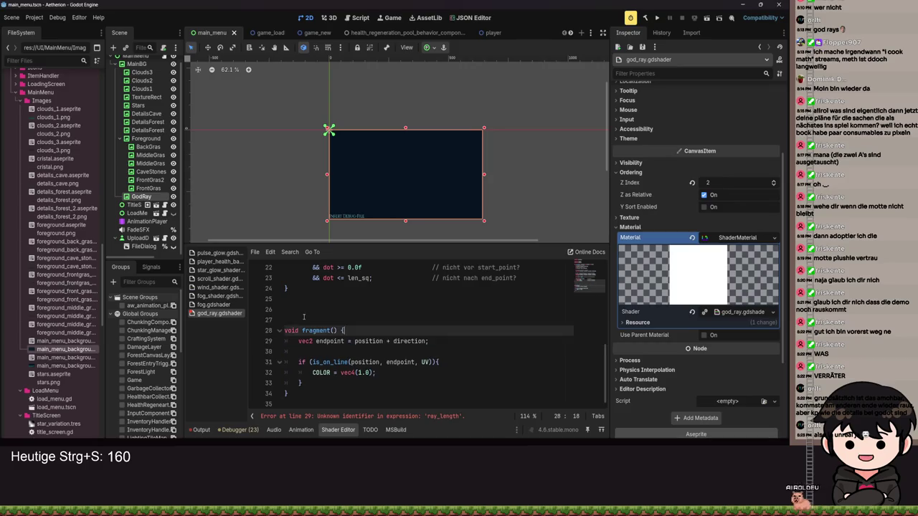
left_click(303, 319)
key("BackSpace")
key("BackSpace")
key("ctrl+s")
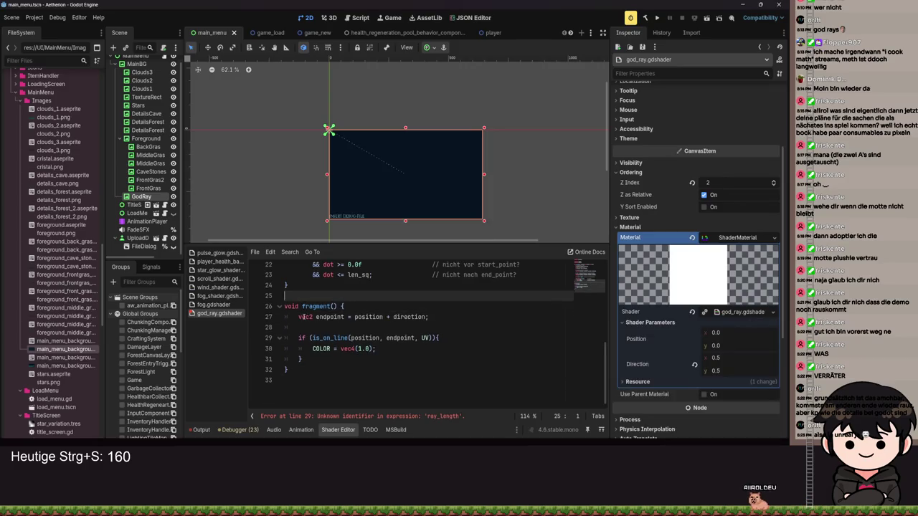
left_click(432, 317)
scroll(420, 331, "up", 7)
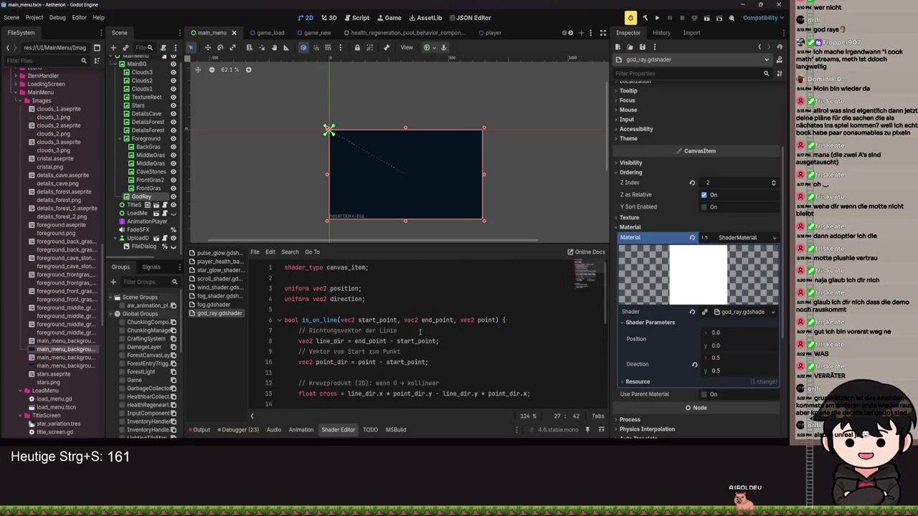
- Add 'uniform float widht = 1.0;' below direction, save, and begin a vec2(0.5) direction default
left_click(389, 299)
key("Return")
type("iform")
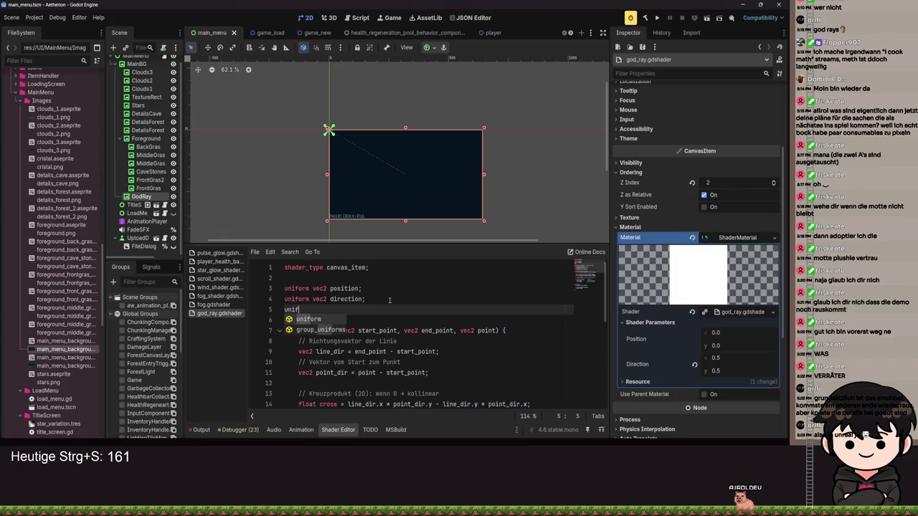
type(" float widht;")
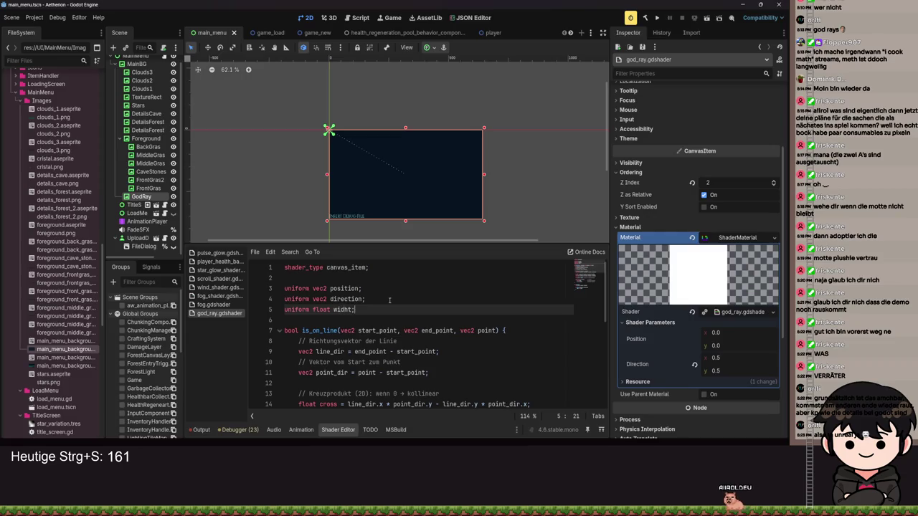
key("ctrl+s")
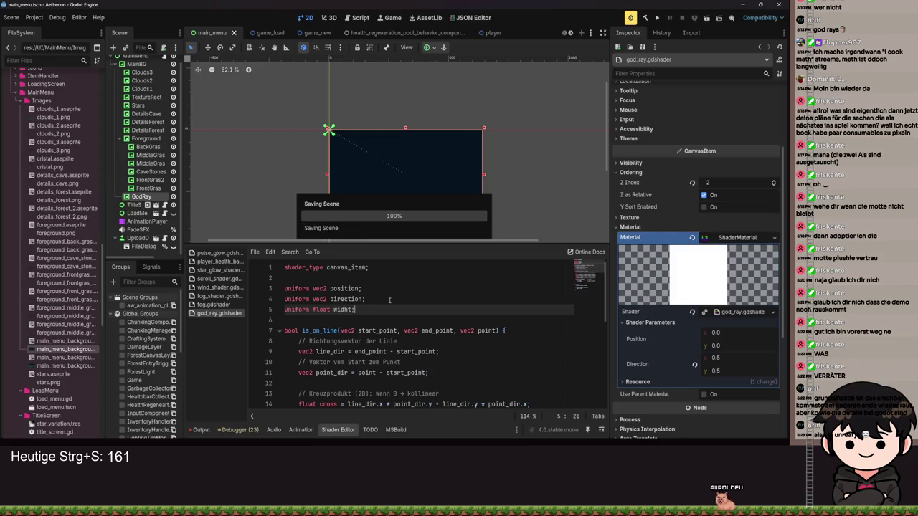
left_click(352, 310)
type("= 1.0")
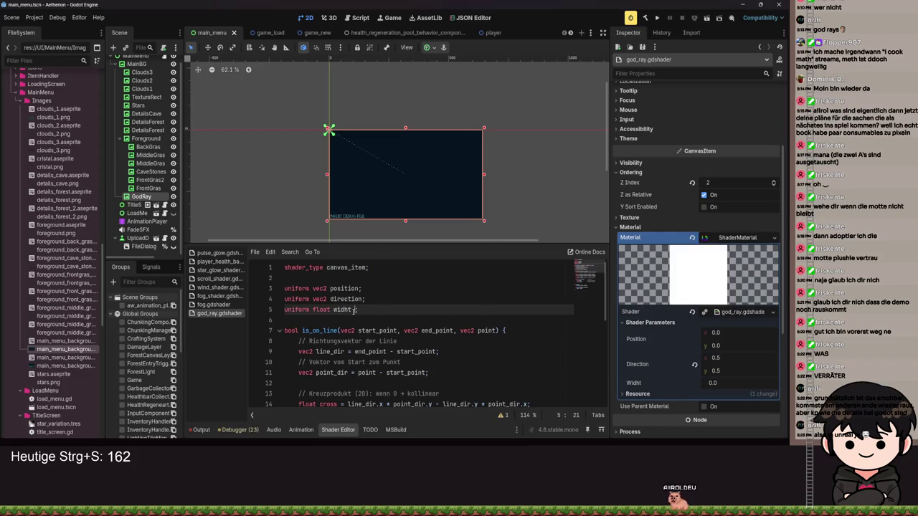
key("ctrl+s")
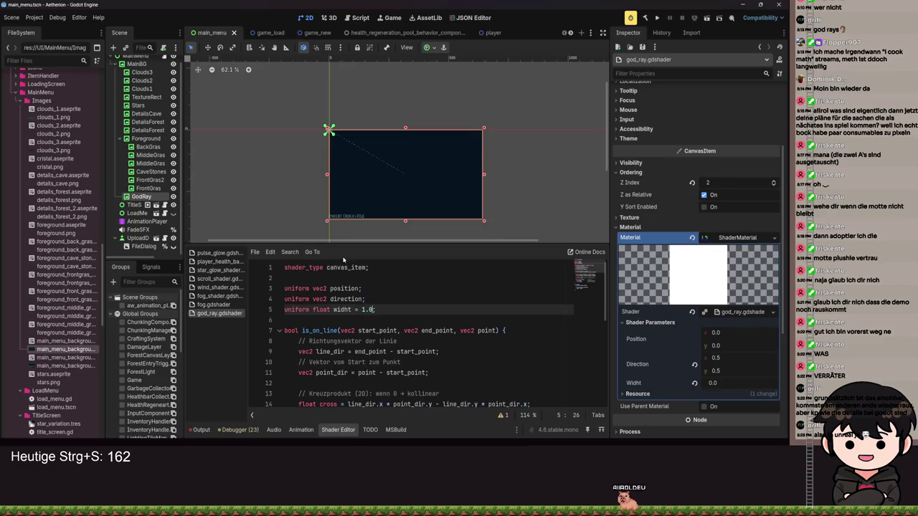
scroll(353, 310, "down", 6)
key("ctrl+s")
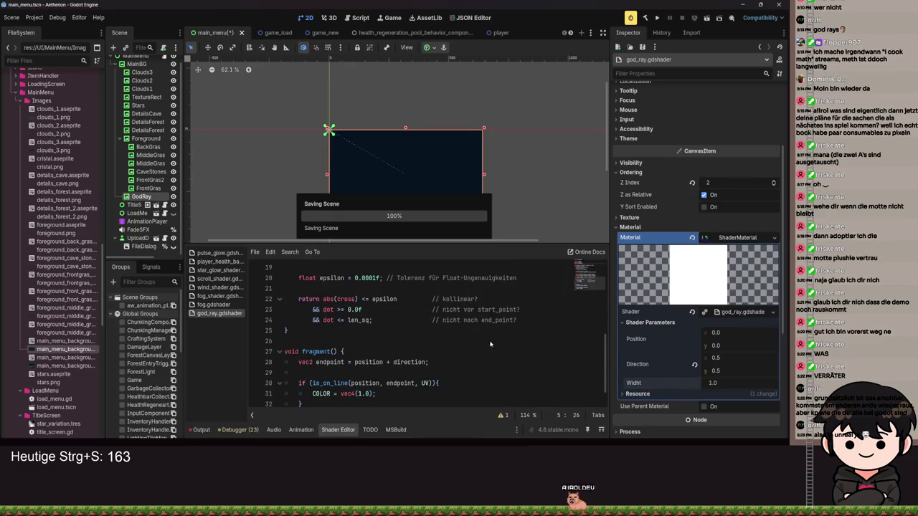
scroll(406, 308, "up", 8)
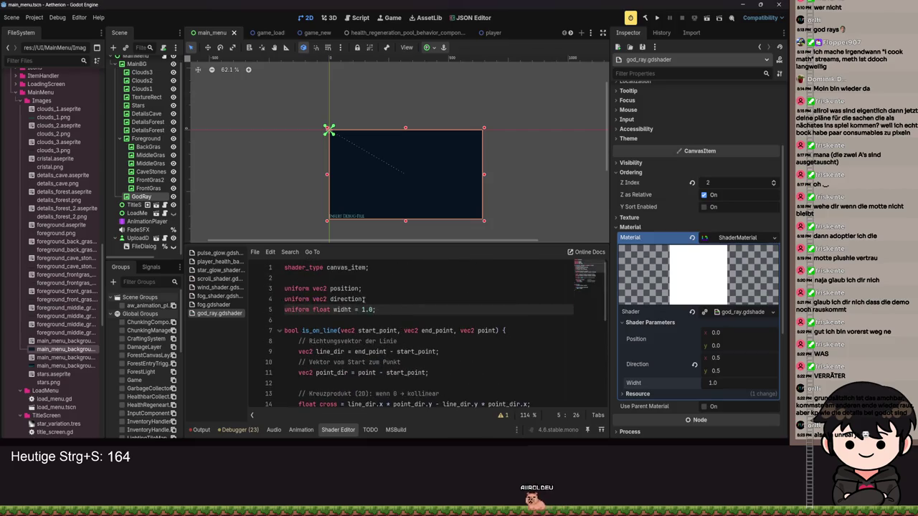
left_click(363, 299)
type("vec2(0")
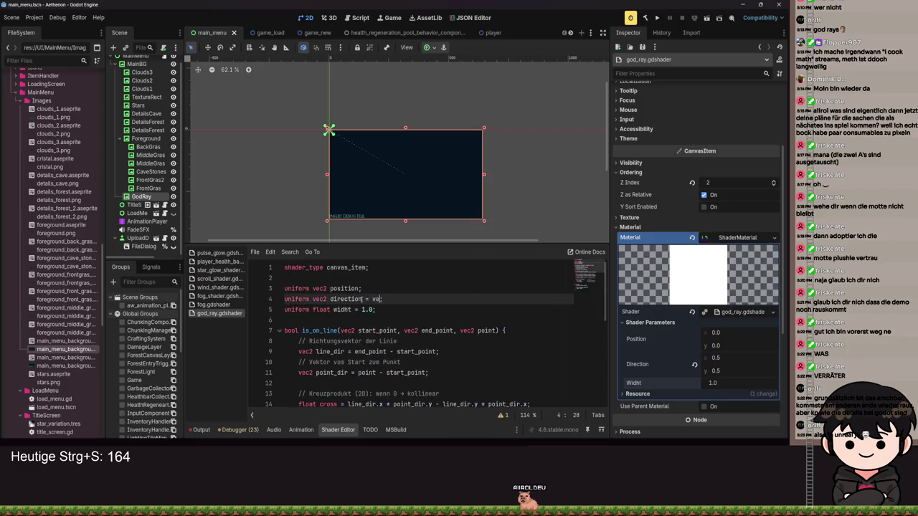
type(".")
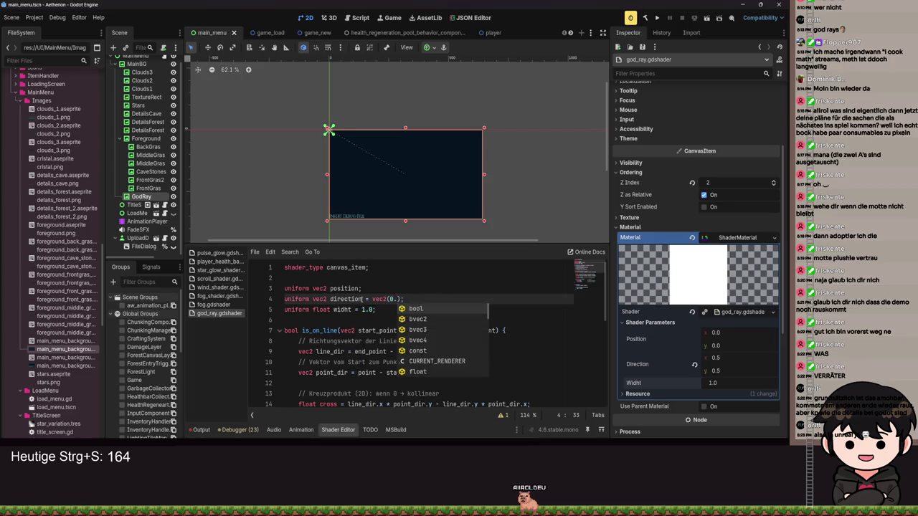
type("5")
key("ctrl+s")
left_click(356, 288)
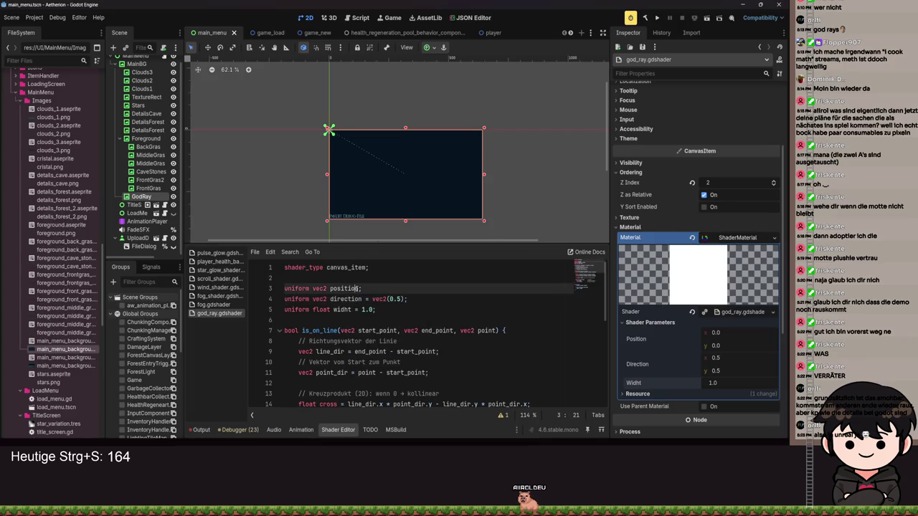
type("= vec2(")
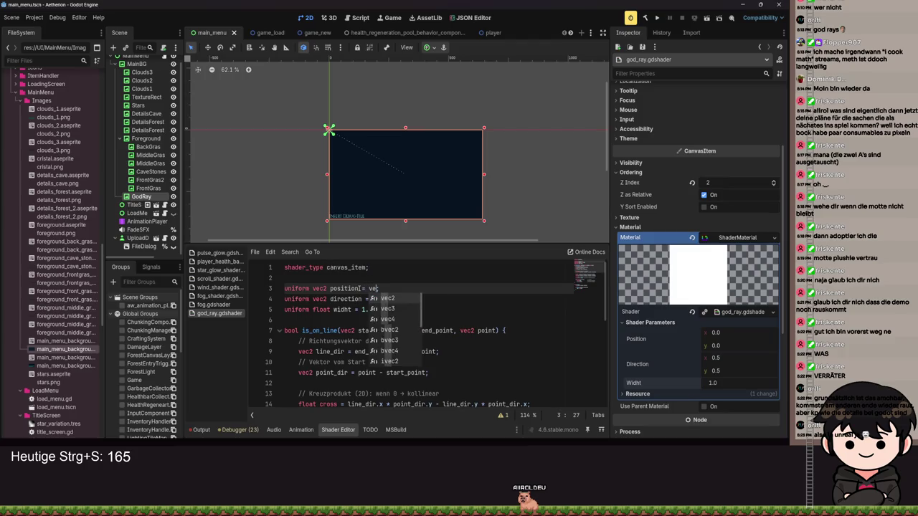
key("ctrl+s")
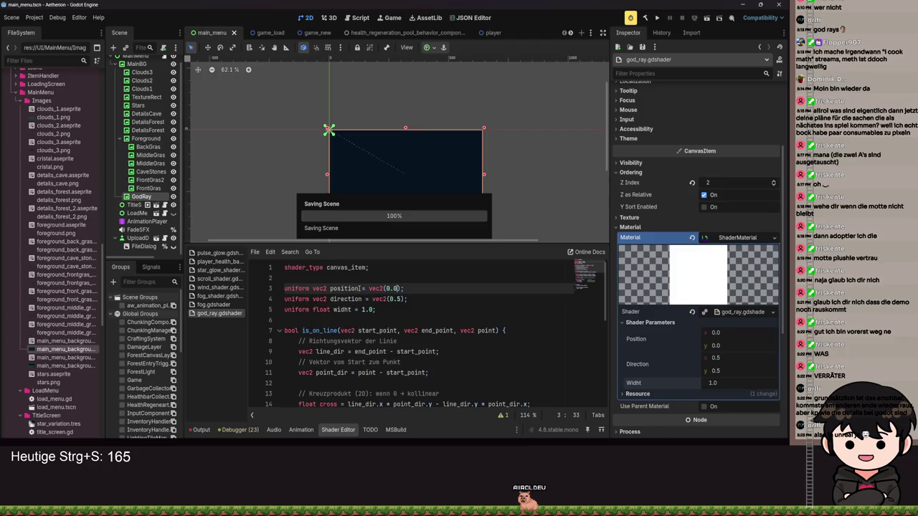
scroll(402, 337, "down", 3)
scroll(441, 194, "down", 2)
scroll(441, 193, "down", 2)
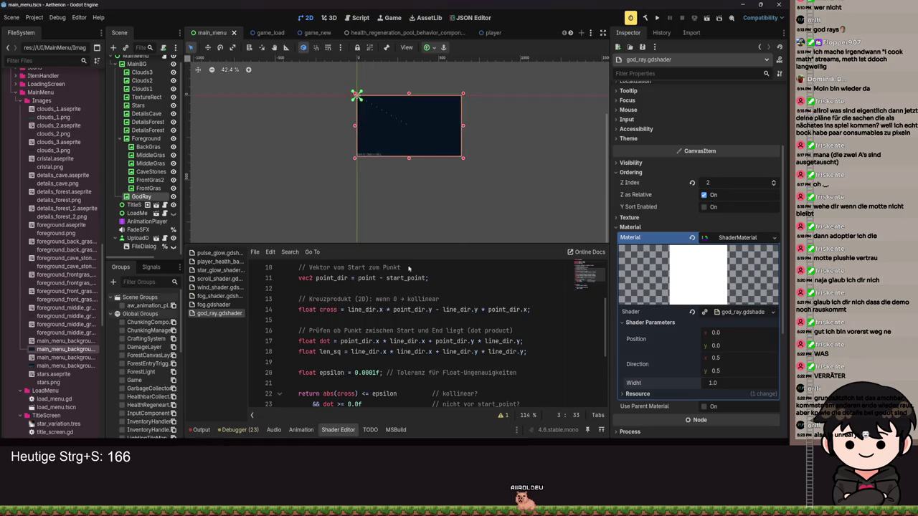
scroll(402, 344, "down", 1)
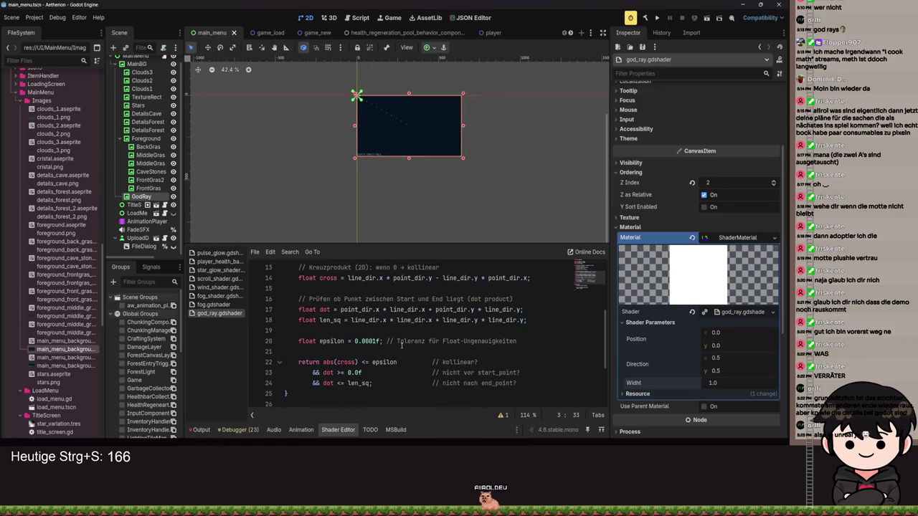
scroll(402, 347, "down", 3)
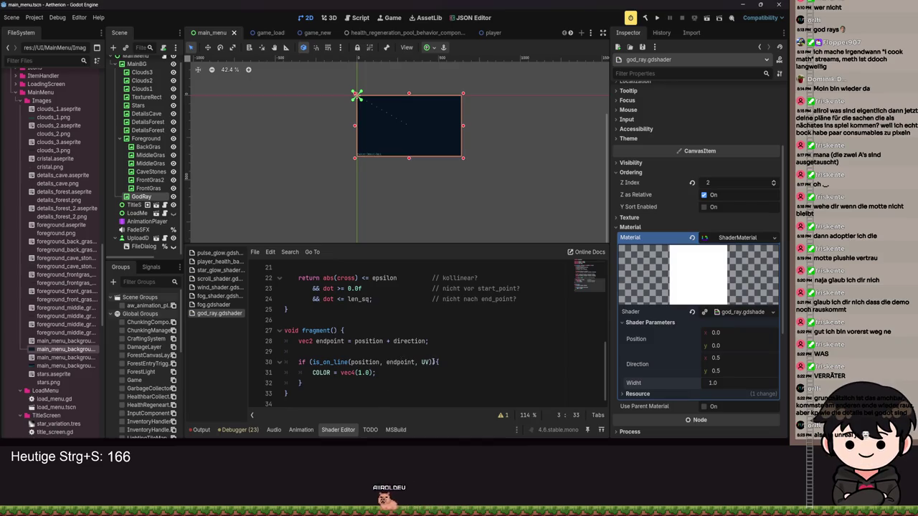
left_click(431, 362)
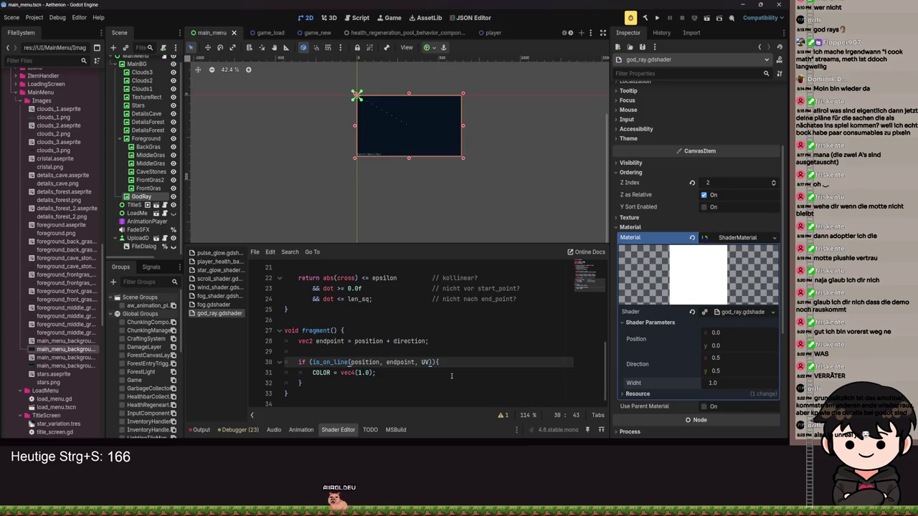
scroll(466, 369, "up", 5)
scroll(475, 359, "up", 1)
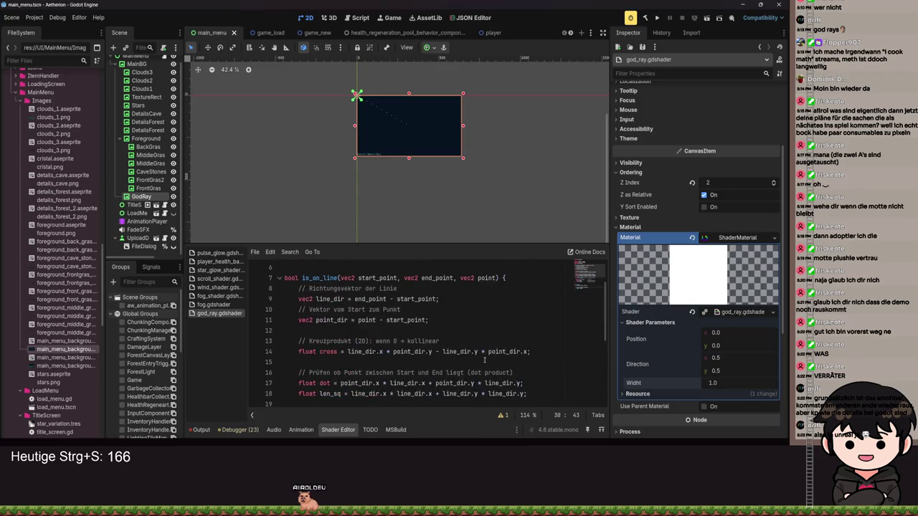
scroll(459, 342, "down", 5)
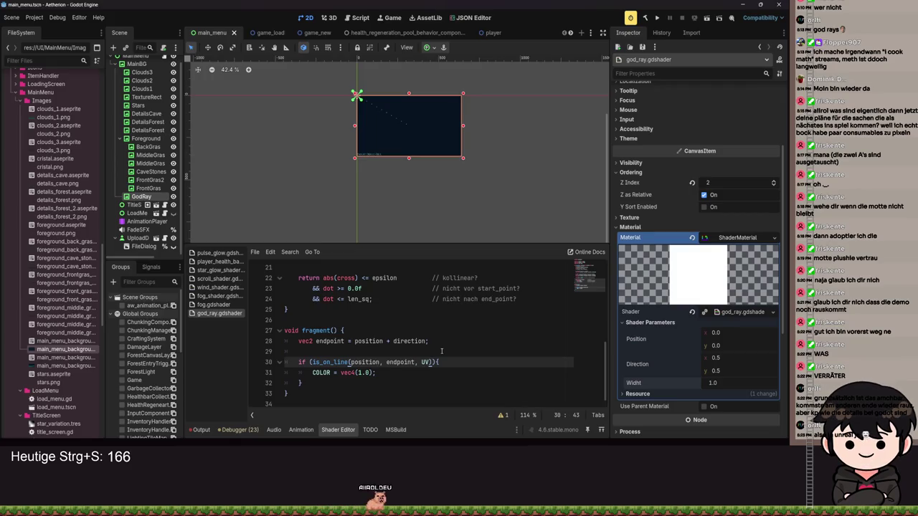
scroll(449, 351, "up", 5)
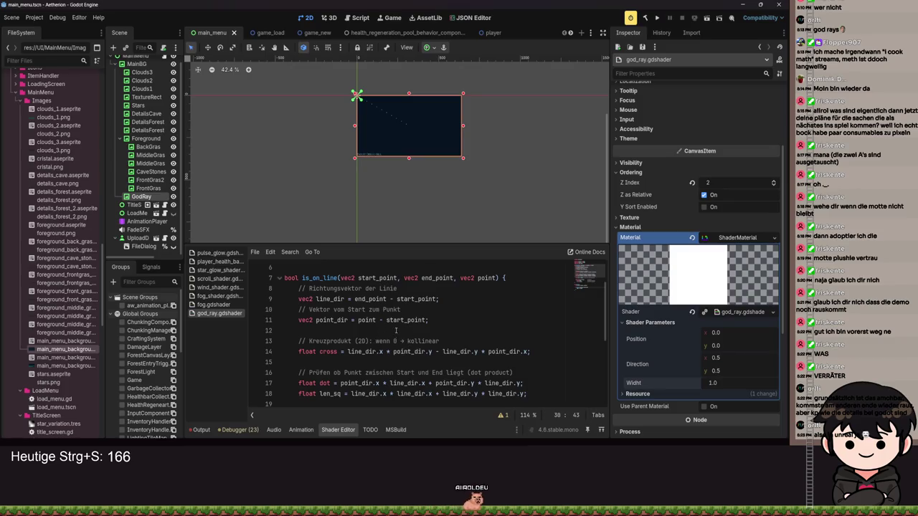
scroll(396, 331, "down", 2)
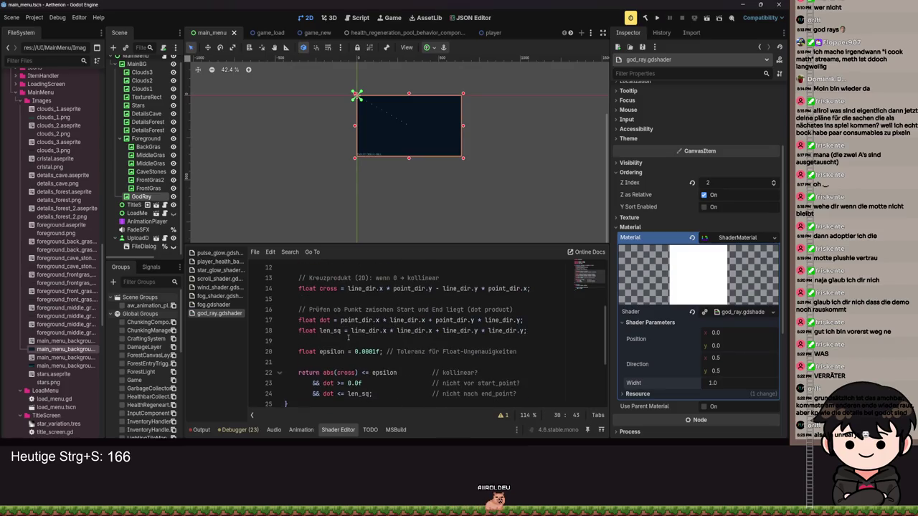
scroll(393, 358, "down", 2)
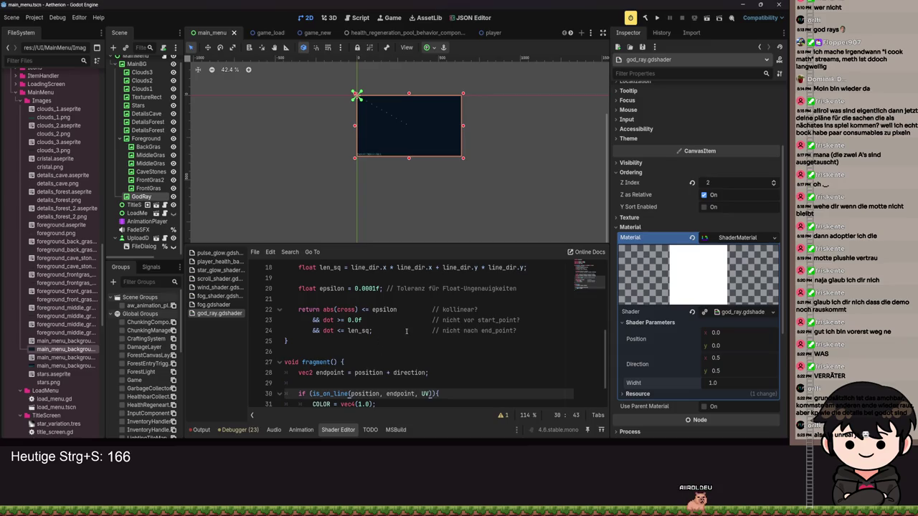
scroll(406, 331, "down", 1)
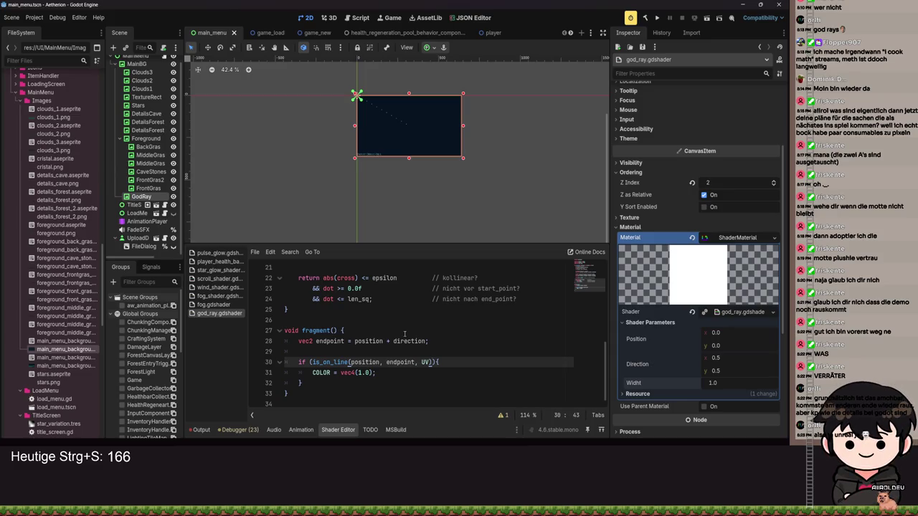
- Correct the uniform name widht to width on line 5 and save
scroll(396, 298, "up", 5)
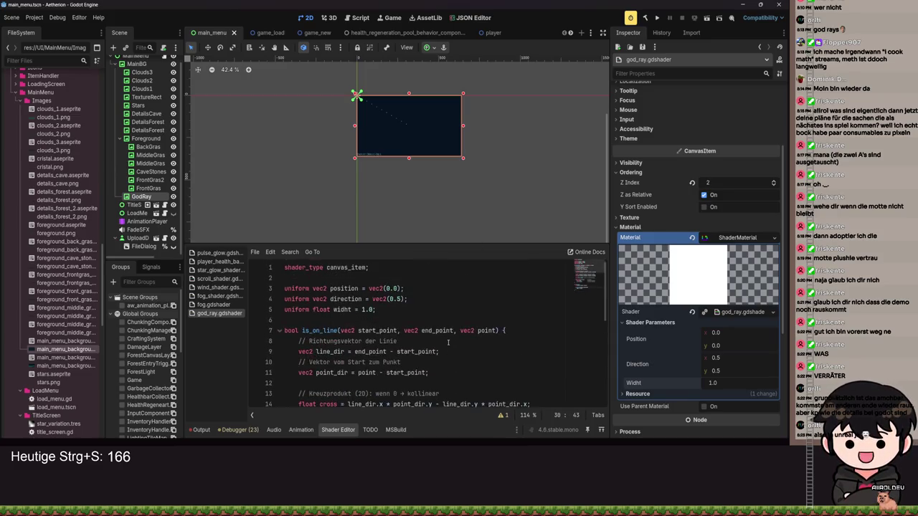
scroll(396, 299, "down", 2)
scroll(396, 298, "up", 2)
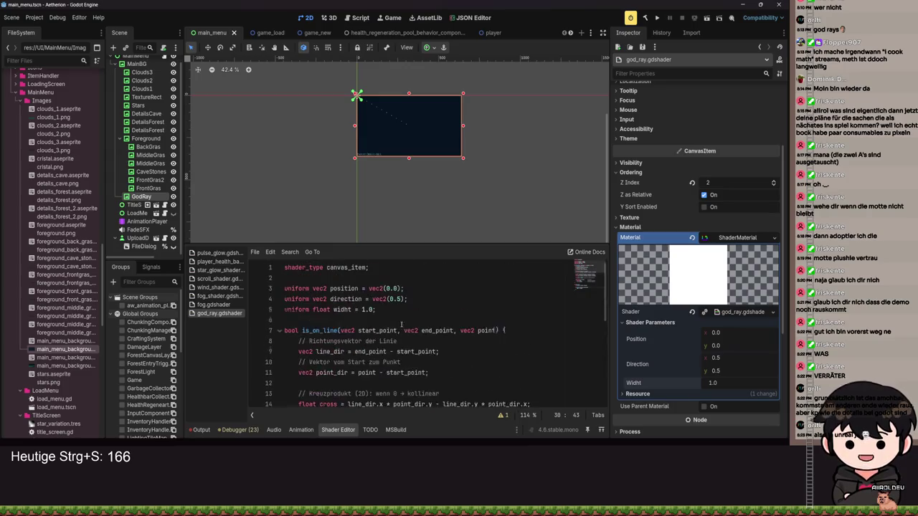
left_click(339, 310)
type("id")
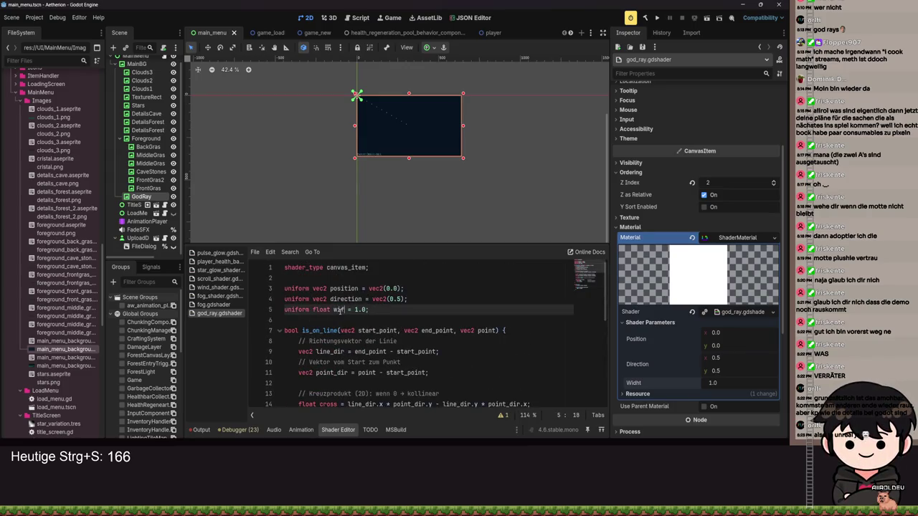
type("dth")
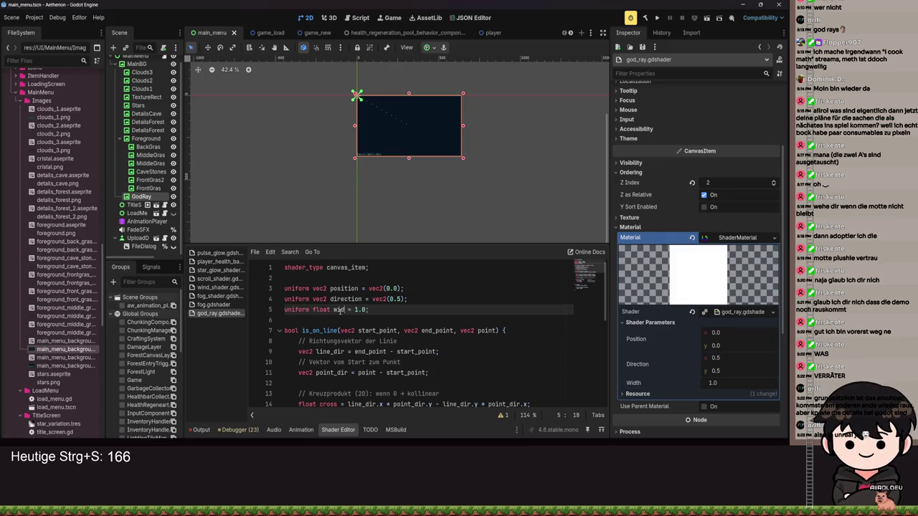
key("ctrl+s")
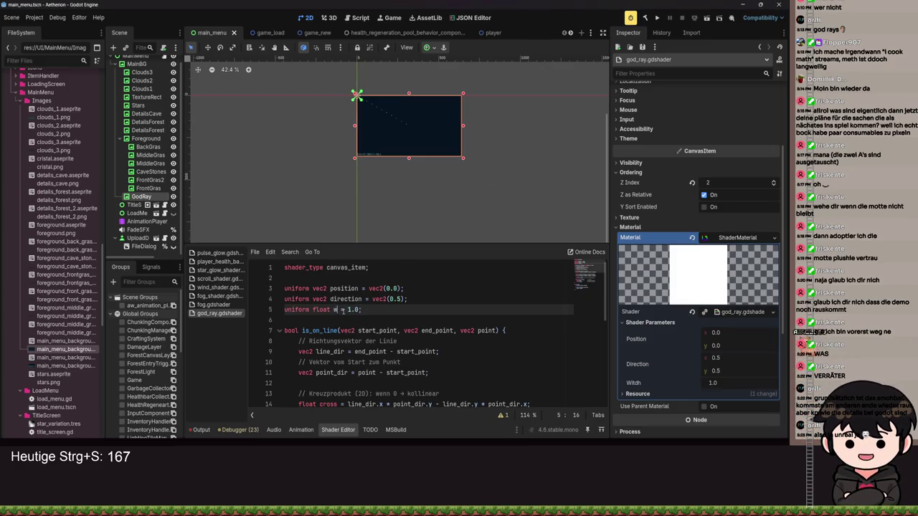
type("idt")
key("ctrl+s")
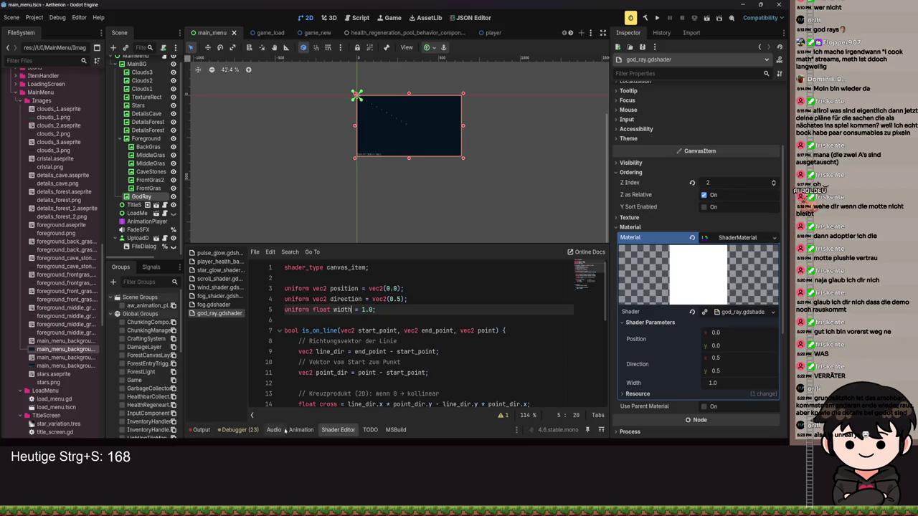
scroll(444, 328, "down", 7)
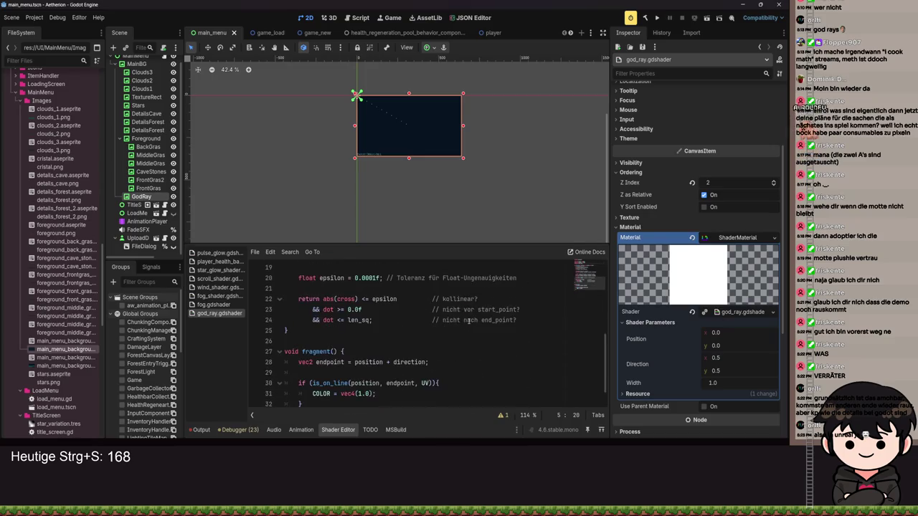
scroll(444, 328, "up", 5)
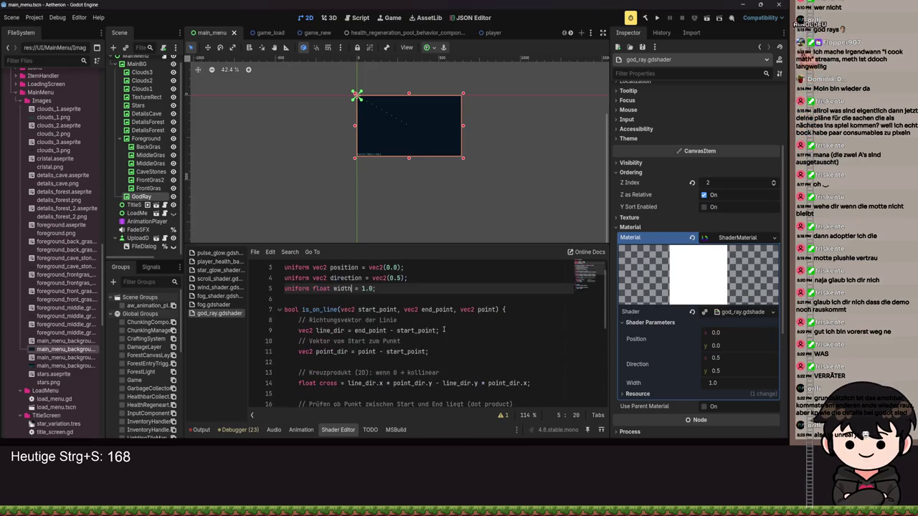
scroll(441, 334, "down", 2)
scroll(441, 337, "down", 5)
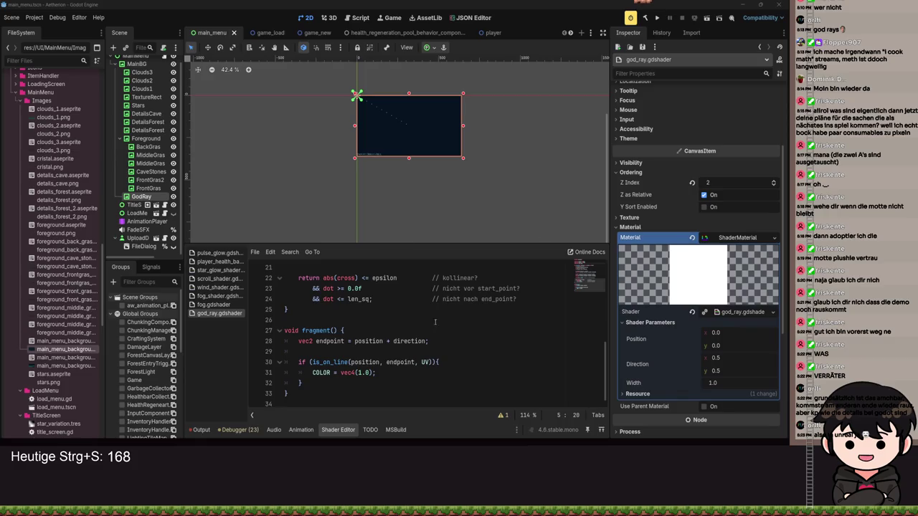
- Compute end_point = position + direction inside is_on_line and remove its end_point parameter
triple_click(433, 344)
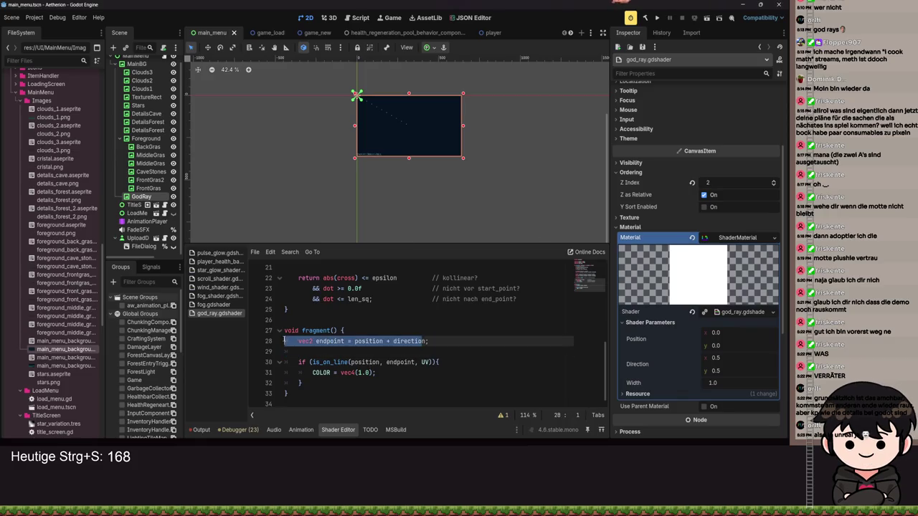
scroll(395, 337, "up", 6)
left_click(531, 309)
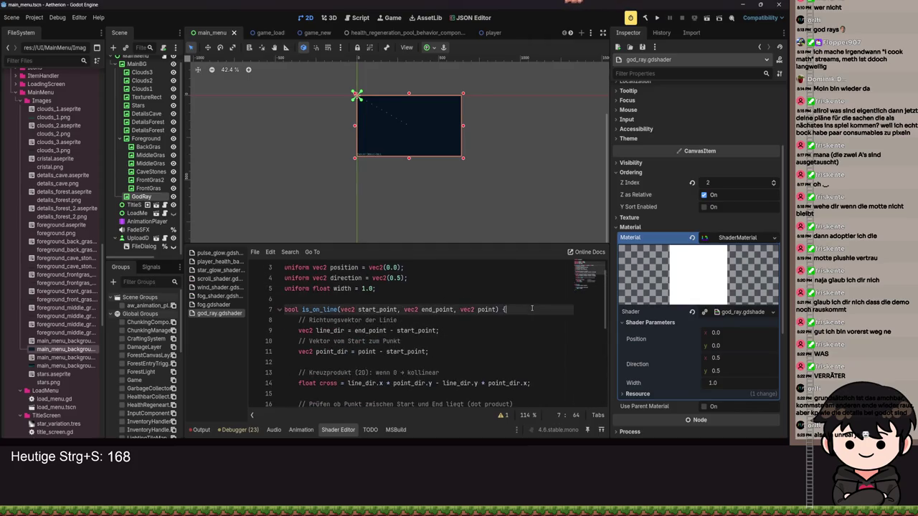
key("Return")
type("vec2 endpoint = position + directio")
left_click(309, 320)
key("BackSpace")
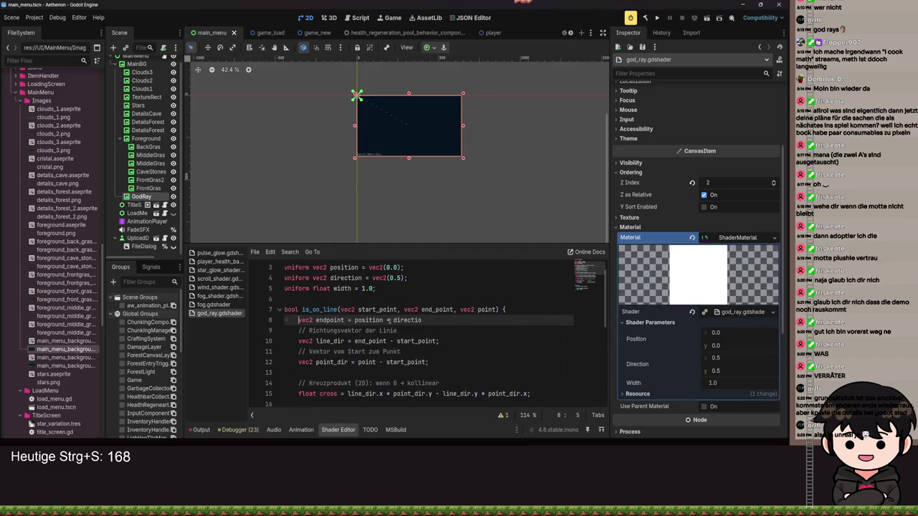
type("end_po")
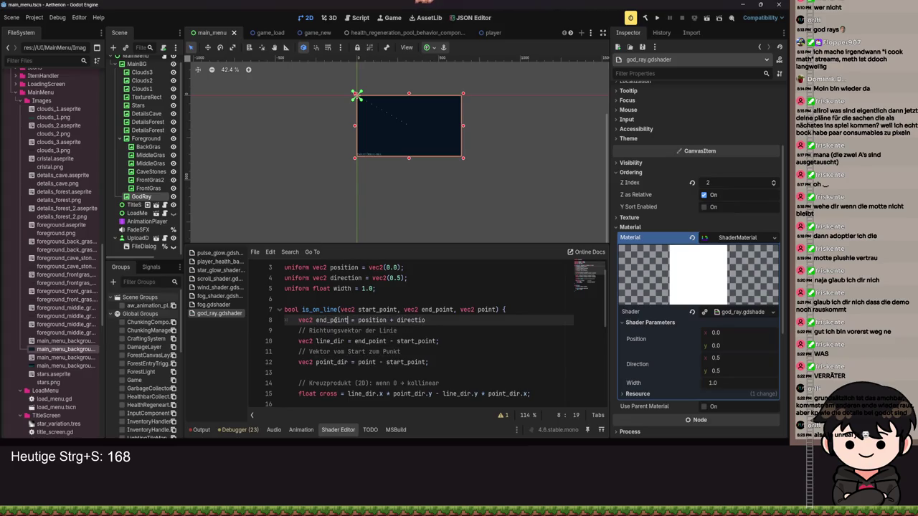
left_click_drag(456, 310, 341, 310)
key("BackSpace")
key("BackSpace")
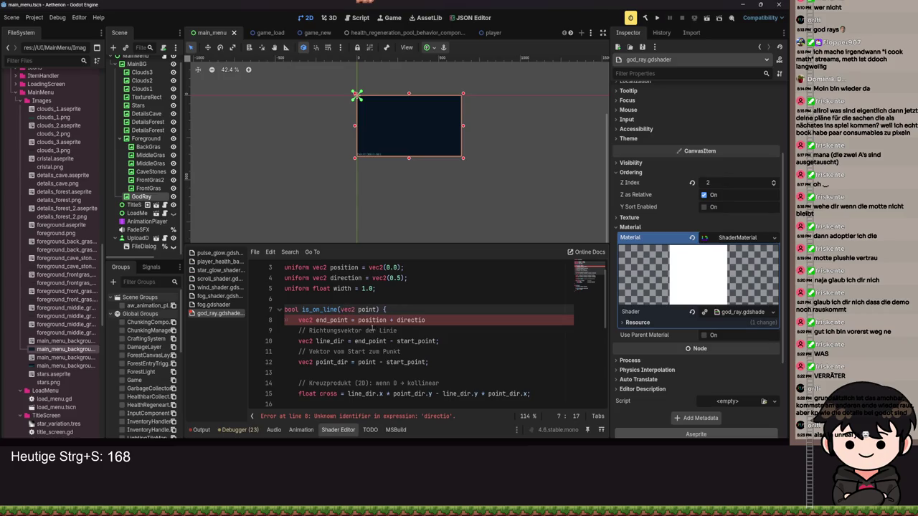
- Replace start_point with position, reduce the call to is_on_line(UV), and save
scroll(373, 328, "down", 1)
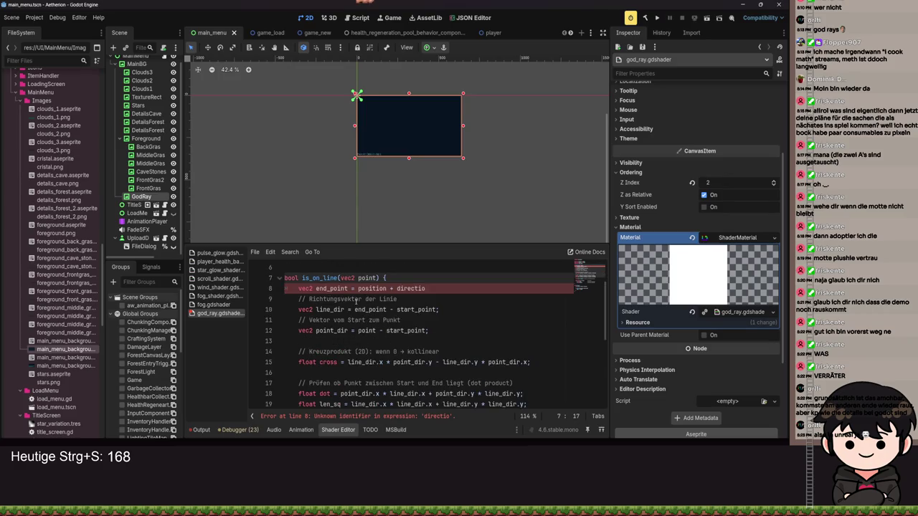
left_click(430, 289)
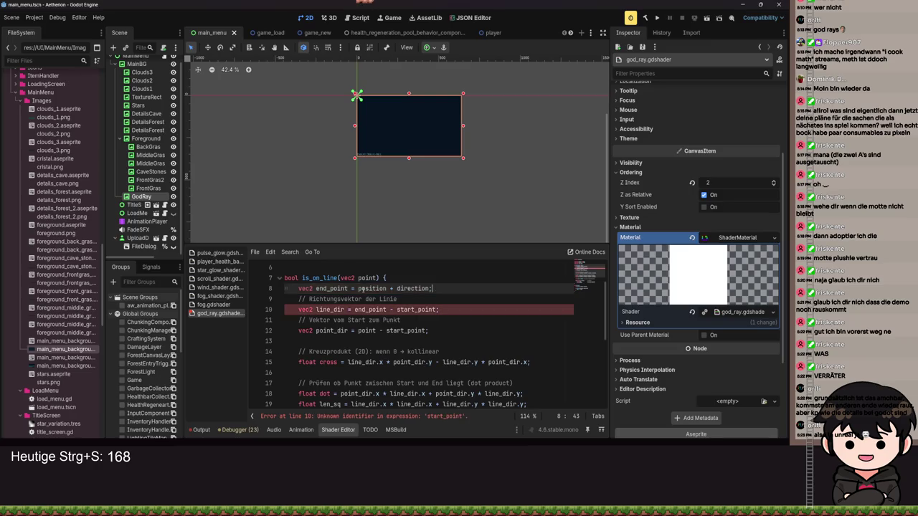
double_click(407, 309)
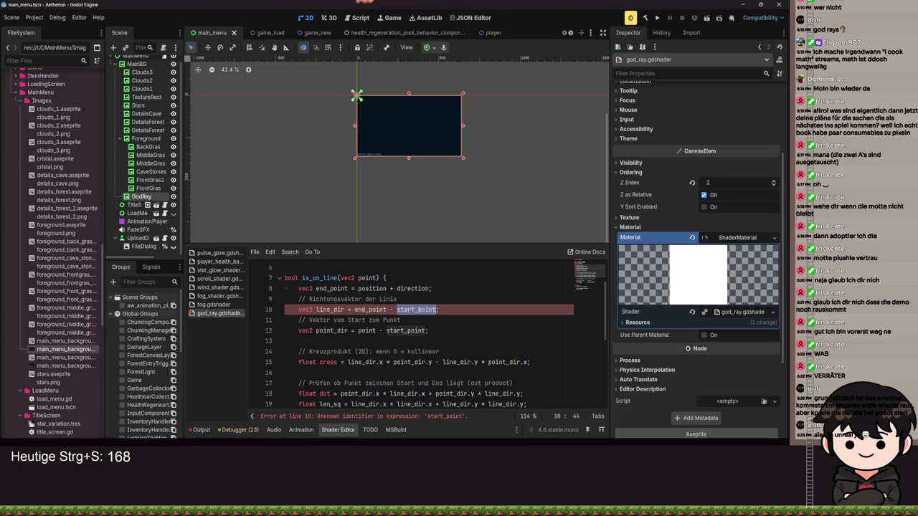
type("position")
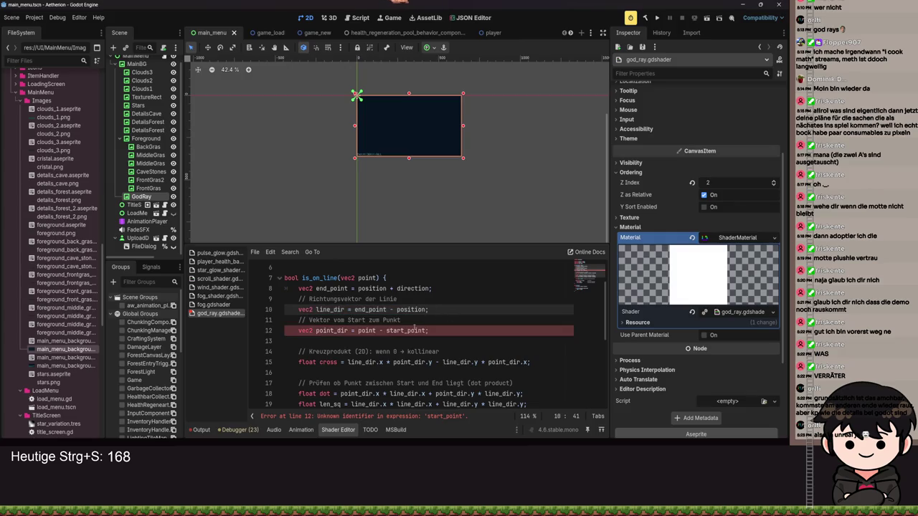
double_click(416, 330)
type("osition")
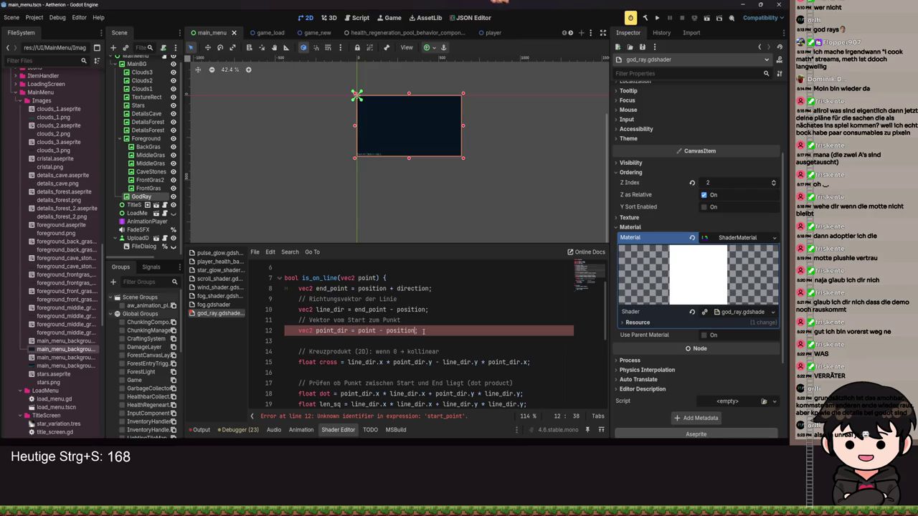
scroll(424, 330, "down", 5)
left_click_drag(421, 354, 351, 353)
key("BackSpace")
key("ctrl+s")
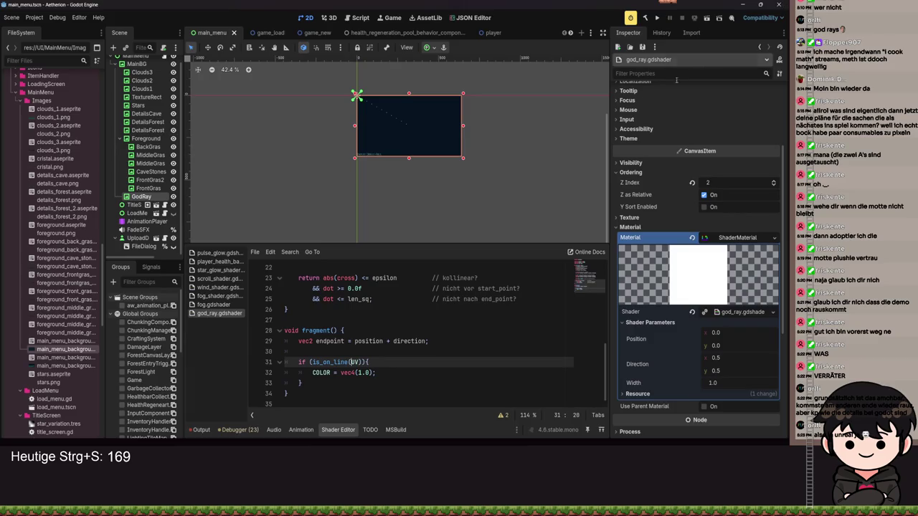
- Insert a blank line after the end_point line in is_on_line
scroll(416, 351, "up", 6)
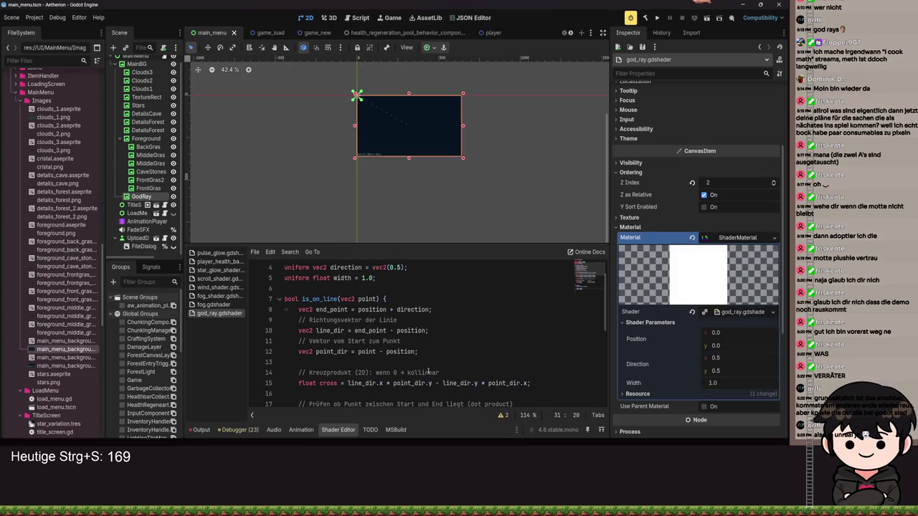
left_click(414, 320)
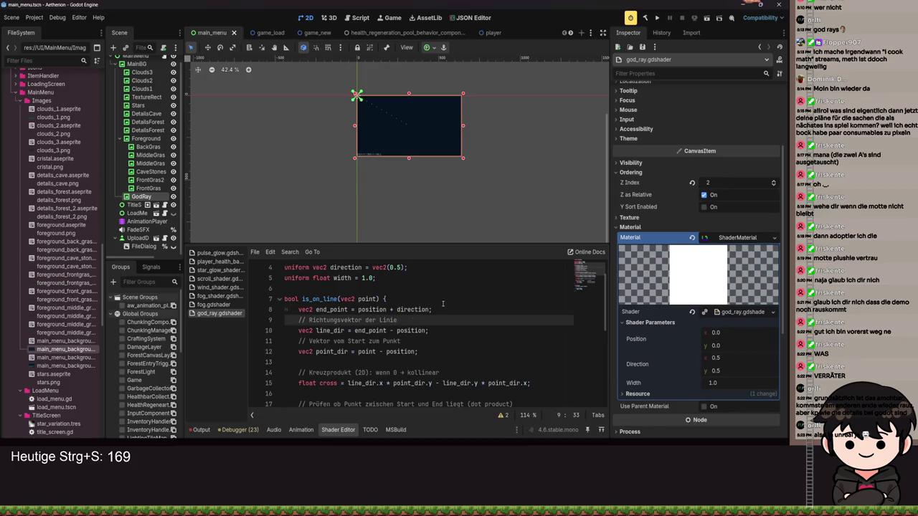
left_click(446, 302)
left_click(453, 307)
key("Return")
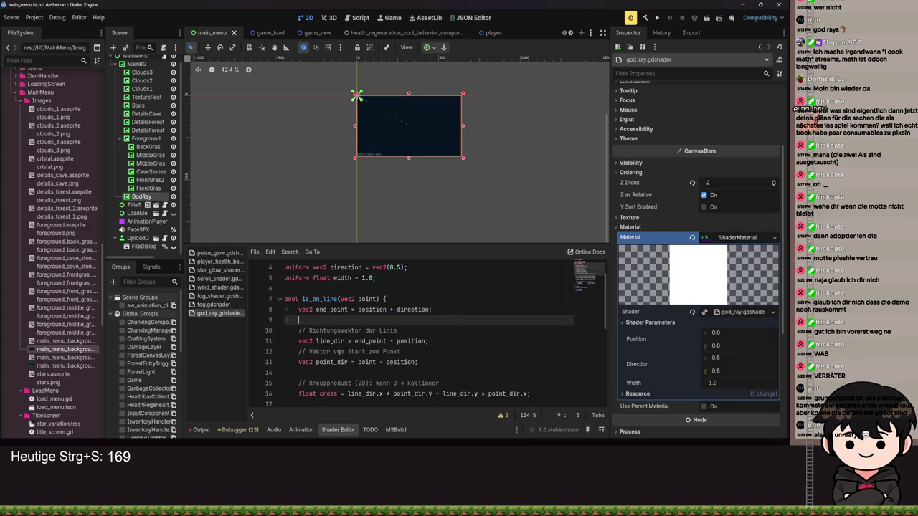
scroll(413, 329, "down", 1)
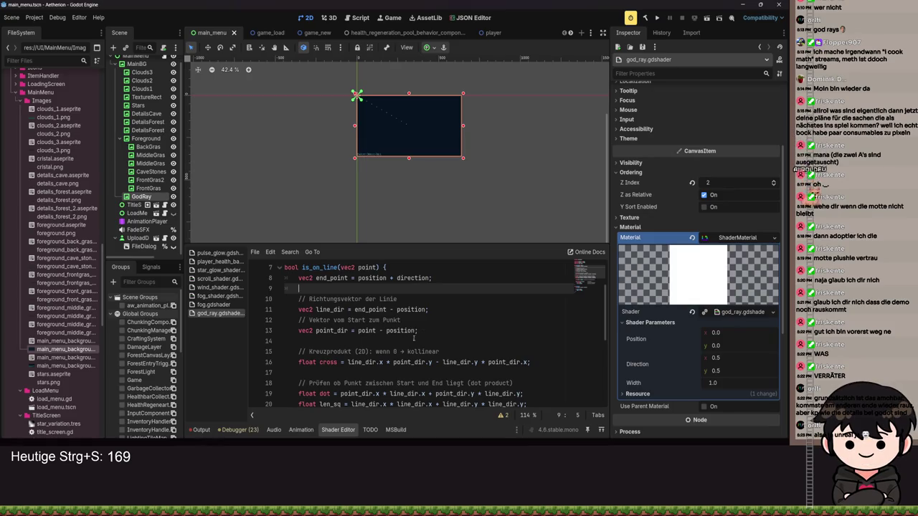
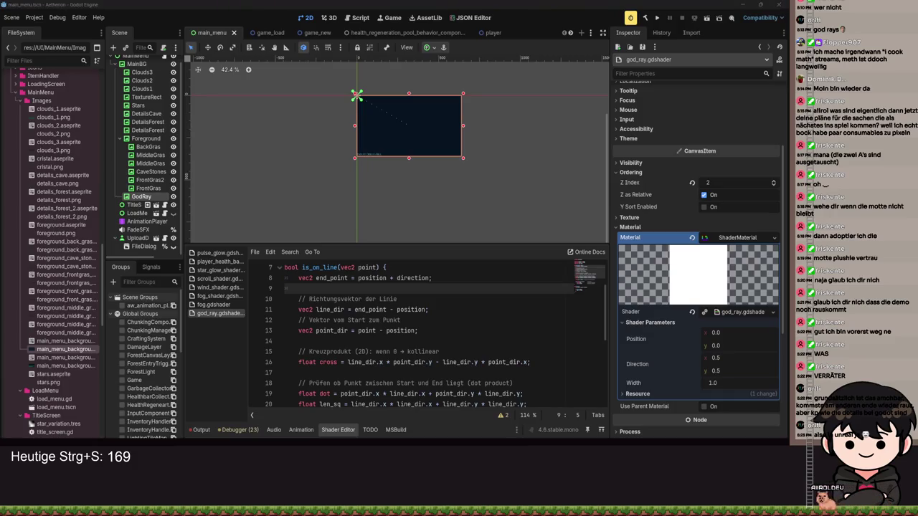
- Replace the old line check with the pasted perpendicular-distance is_on_line code
scroll(432, 332, "down", 1)
scroll(431, 332, "down", 2)
left_click_drag(540, 374, 391, 315)
type("// Länge der Linie     float len_sq = line_dir.x * line_dir.x + line_dir.y * line_dir.y;     float len    = sqrt(len_sq);      // Senkrechter Abstand zur Linie     float cross    = line_dir.x * point_dir.y - line_dir.y * point_dir.x;     float distance = abs(cross) / len;   // ← das ist der Abstand      // Liegt der Punkt im Bereich Start+End?     float dot = point_dir.x * line_dir.x + point_dir.y * line_dir.y;      return distance <= width / 2.0f   // innerhalb der Breite?         && dot >= 0.0f                // nicht vor start_point?         && dot <= len_sq;             // nicht nach end_point?")
- Lower the Width shader parameter to 0.01 for a thin diagonal line
scroll(391, 334, "up", 2)
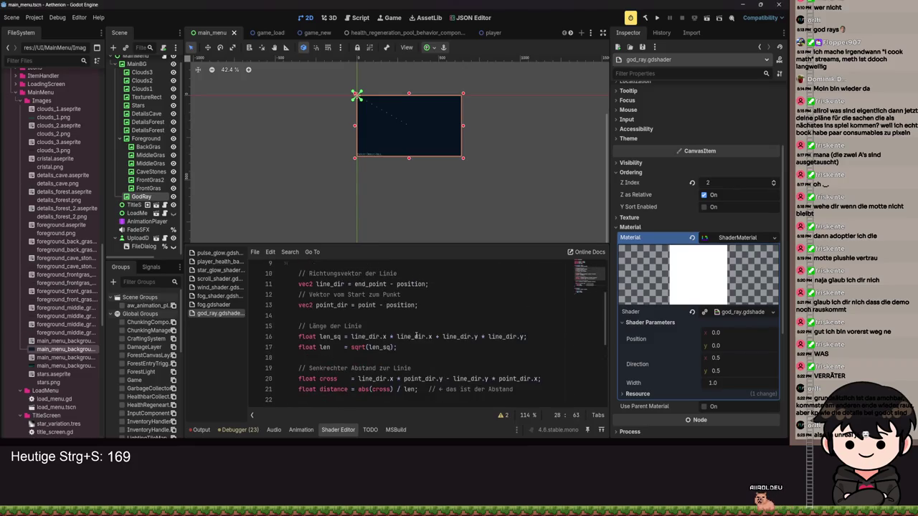
scroll(416, 339, "up", 2)
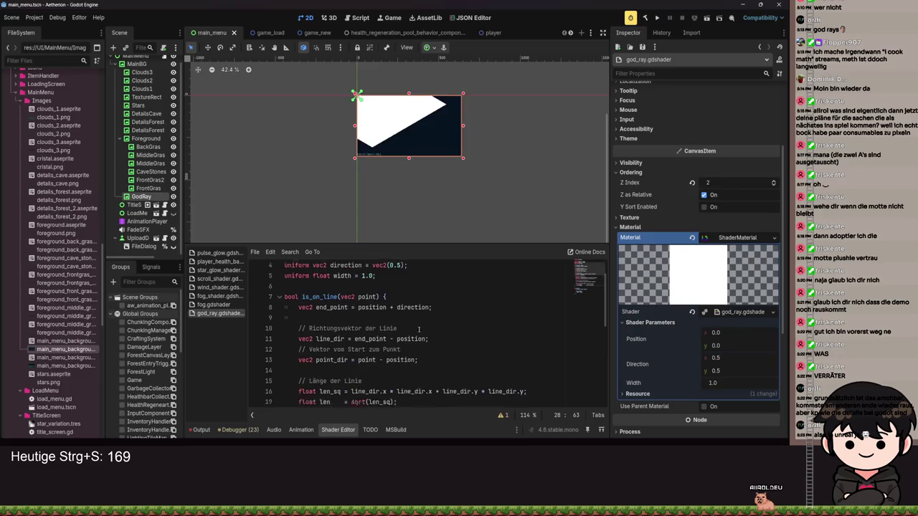
left_click_drag(723, 386, 693, 386)
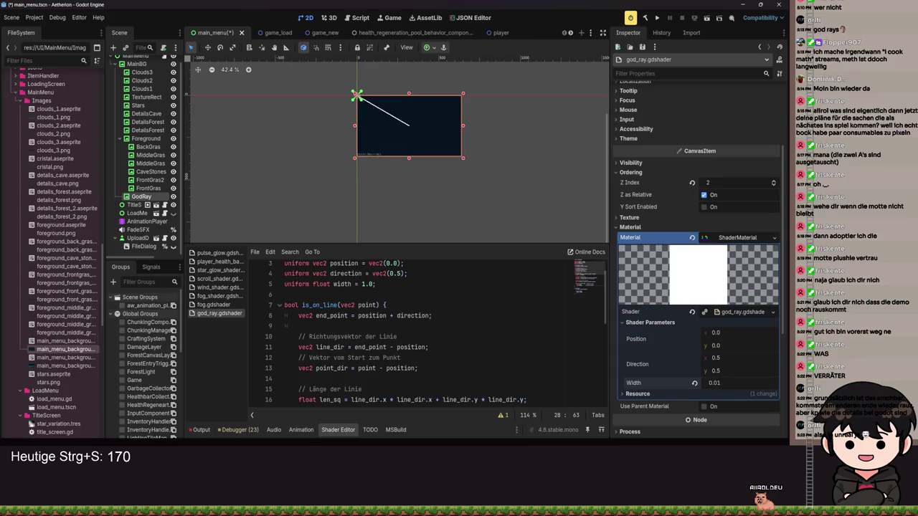
- Save the scene and begin a pixel-scaled width line 'float w = width * TEXURE_PIXEL_SIZE;'
scroll(434, 357, "down", 4)
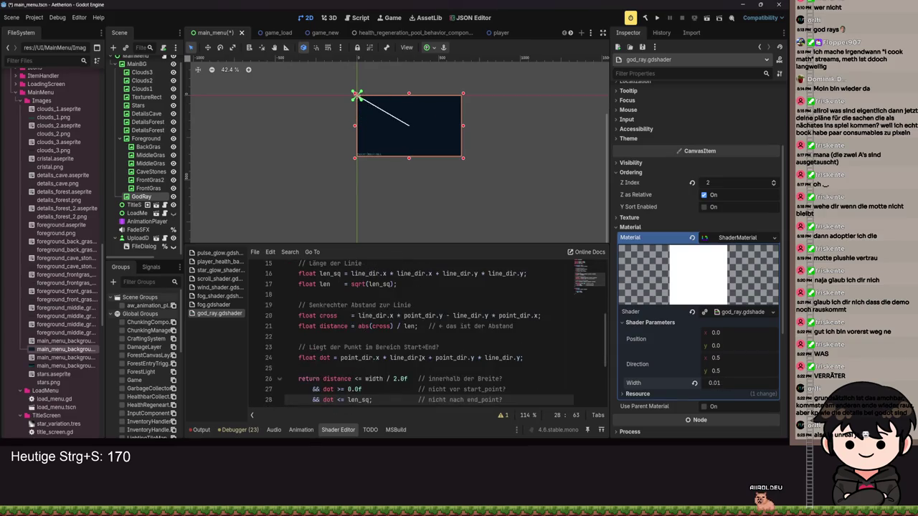
left_click(386, 378)
left_click(332, 369)
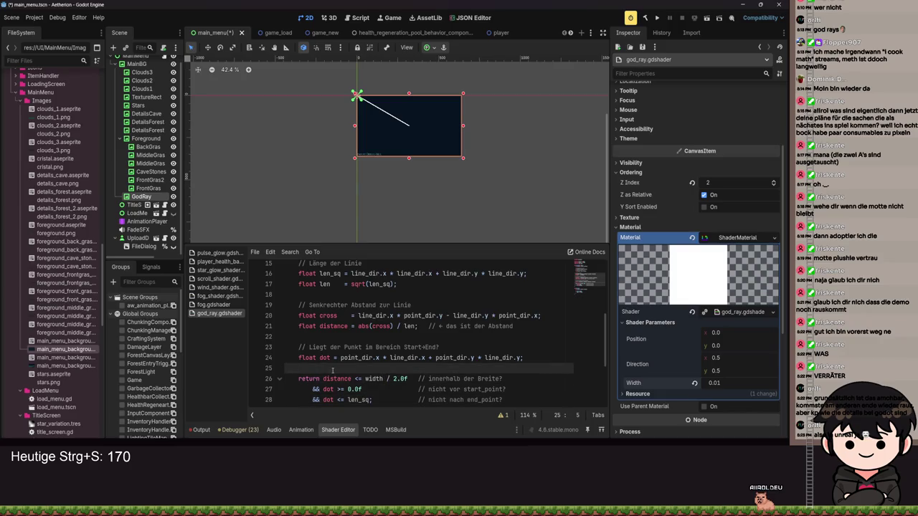
left_click(382, 379)
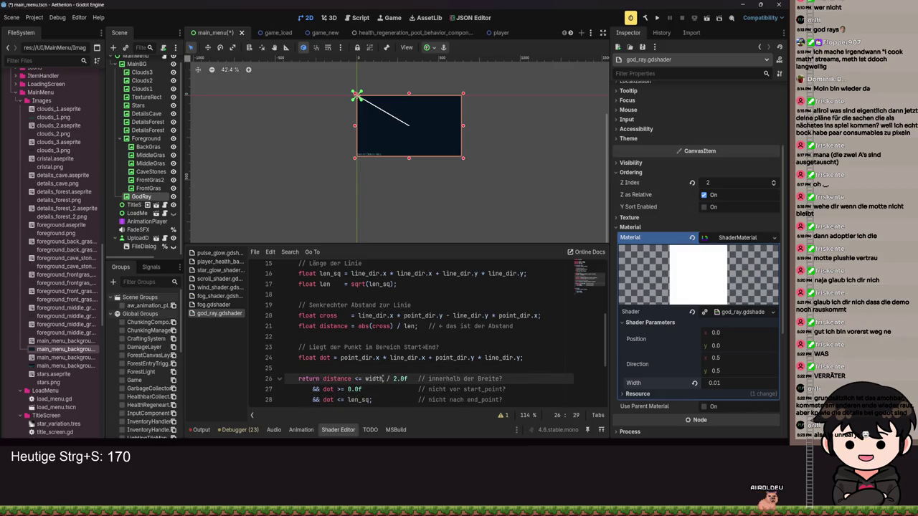
type("* TEXT")
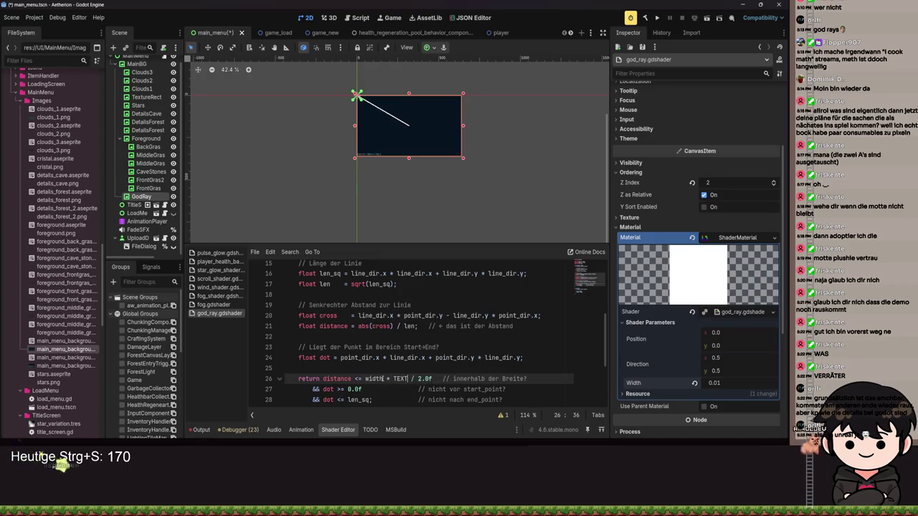
type("URE_P")
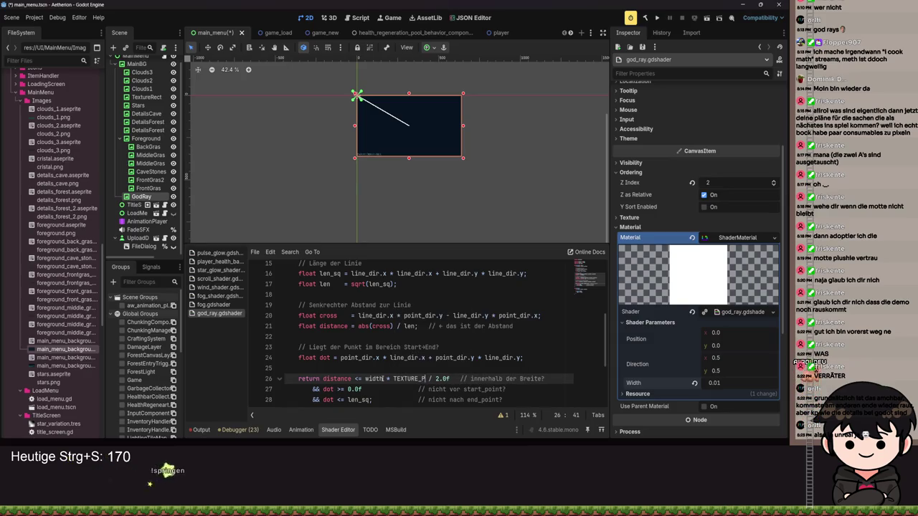
key("BackSpace")
key("BackSpace")
key("BackSpace")
key("ctrl+s")
left_click(345, 369)
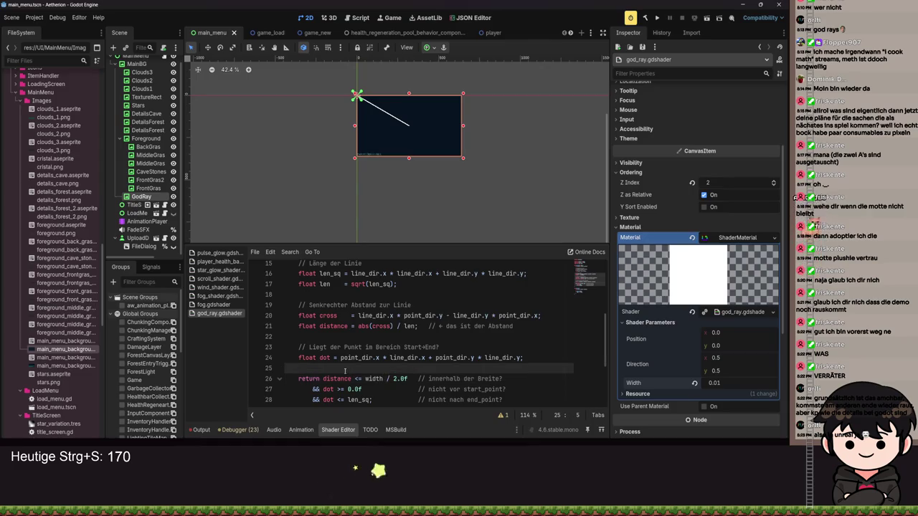
key("Return")
type("f")
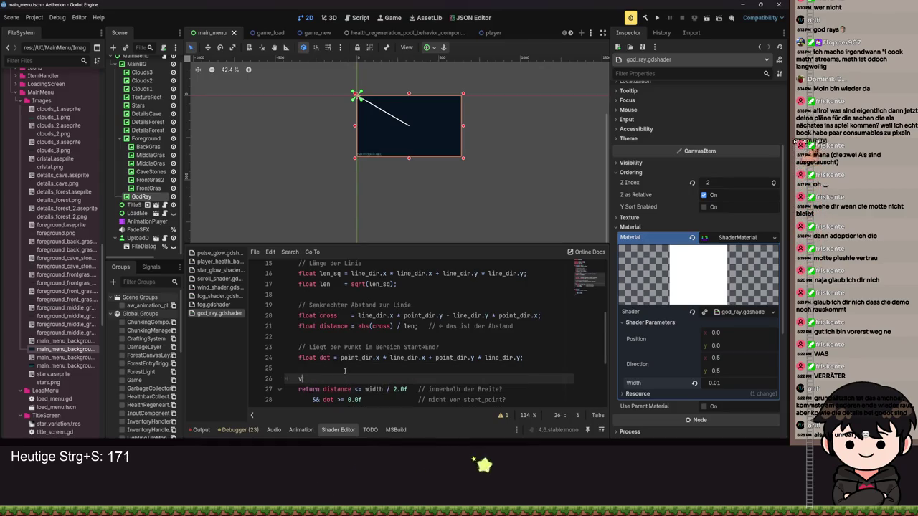
type("loat ")
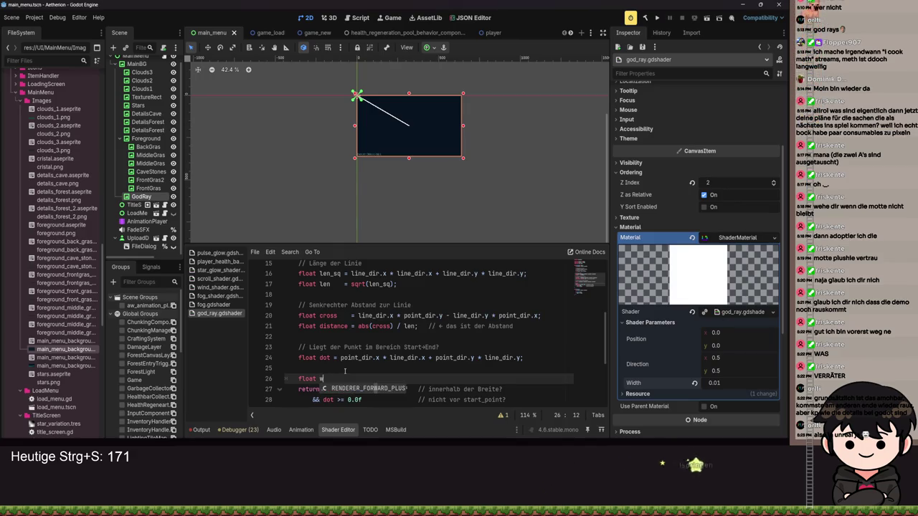
type("w = width * T")
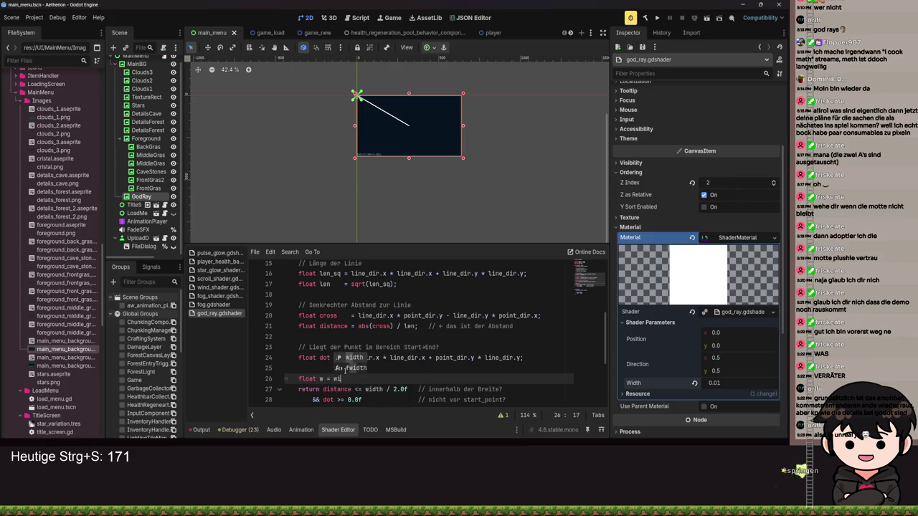
type("E")
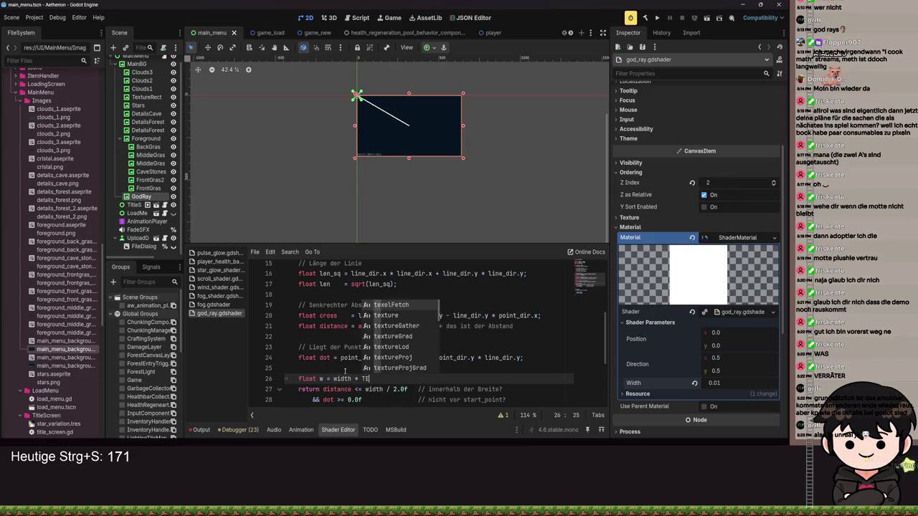
type("XUR")
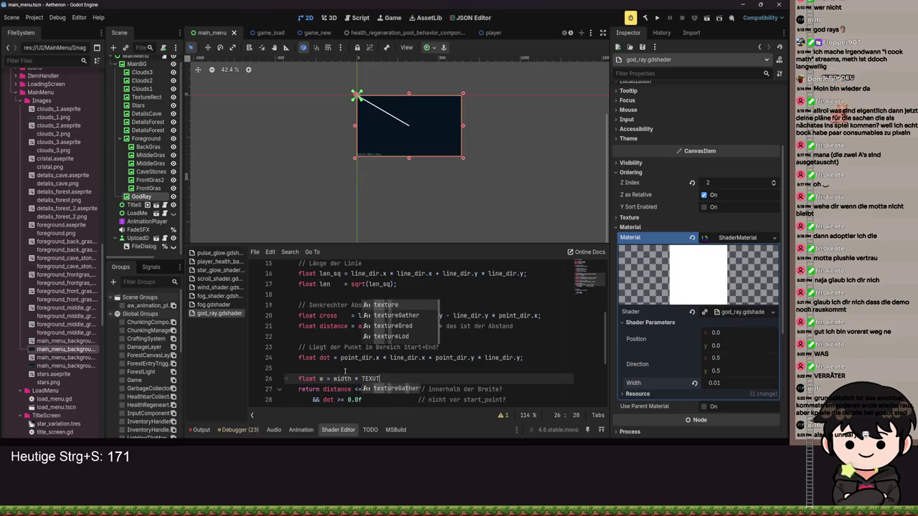
type("E_PIXEL_SIZE;")
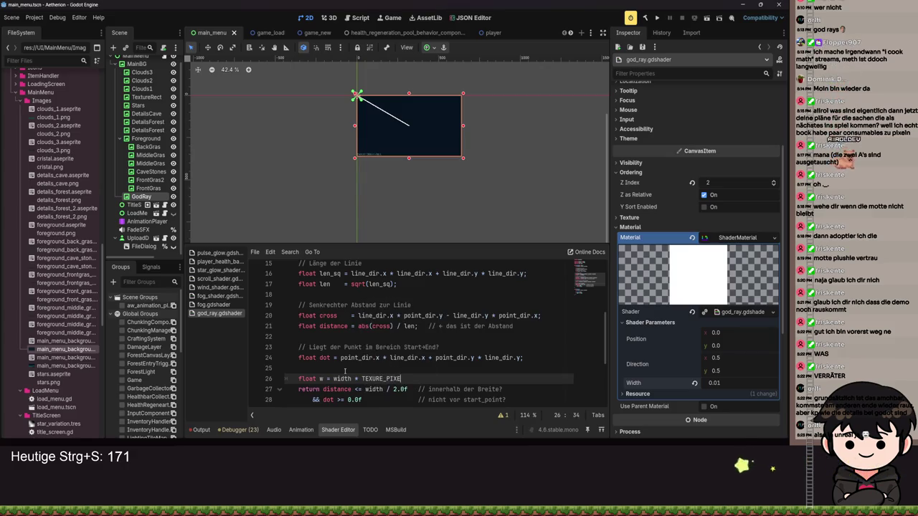
key("ctrl+s")
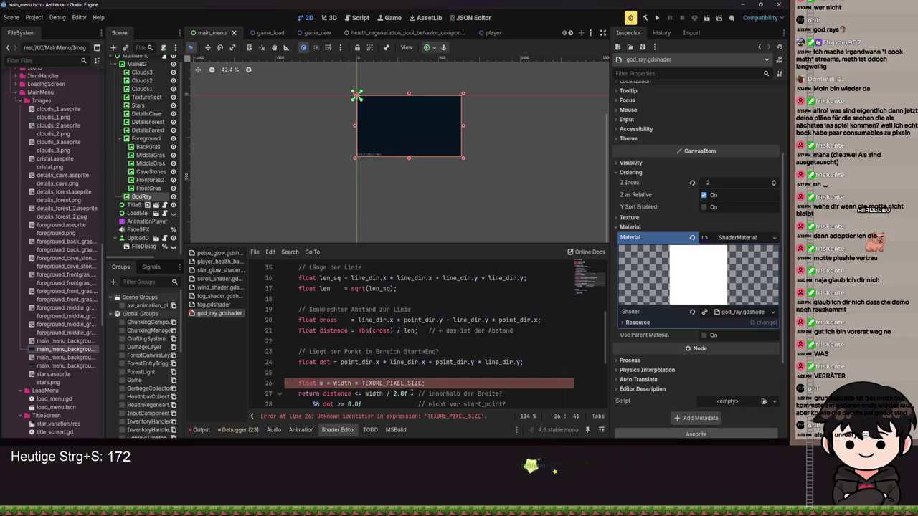
scroll(388, 356, "up", 2)
scroll(387, 356, "up", 2)
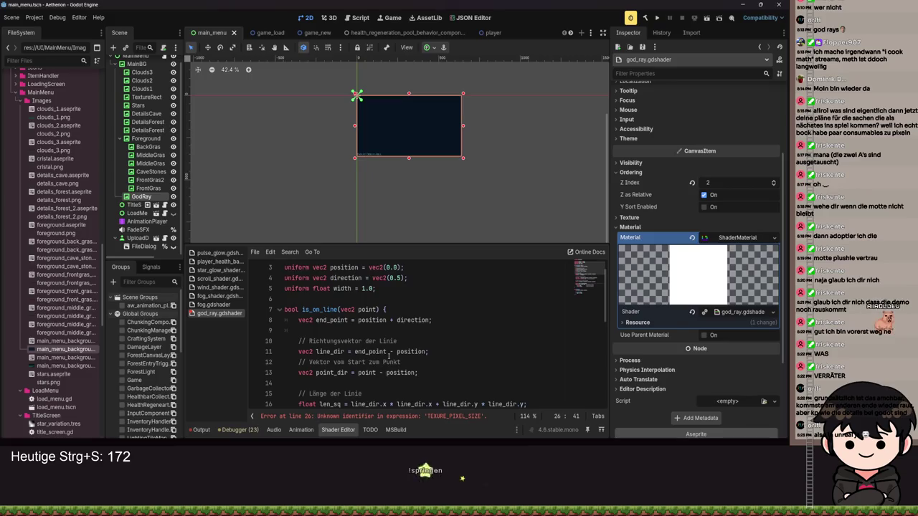
scroll(431, 330, "down", 6)
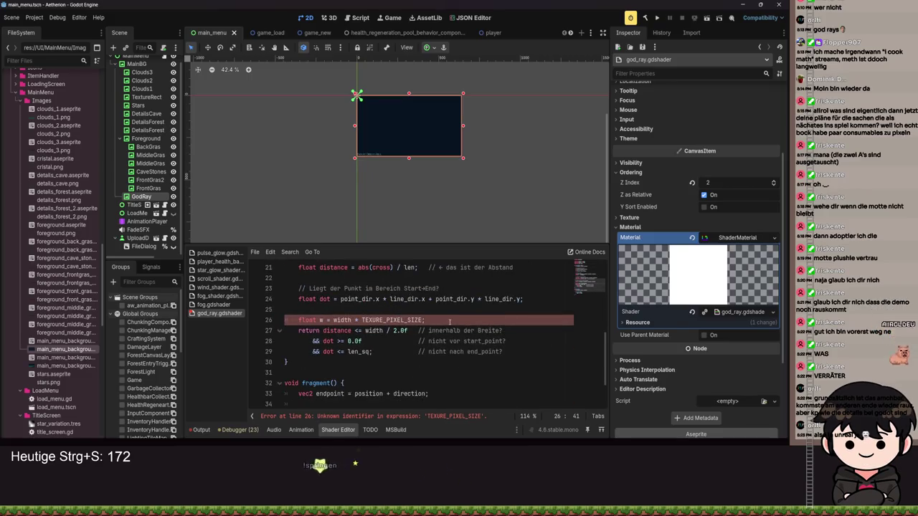
scroll(445, 337, "up", 7)
scroll(430, 340, "down", 6)
left_click(352, 332)
key("BackSpace")
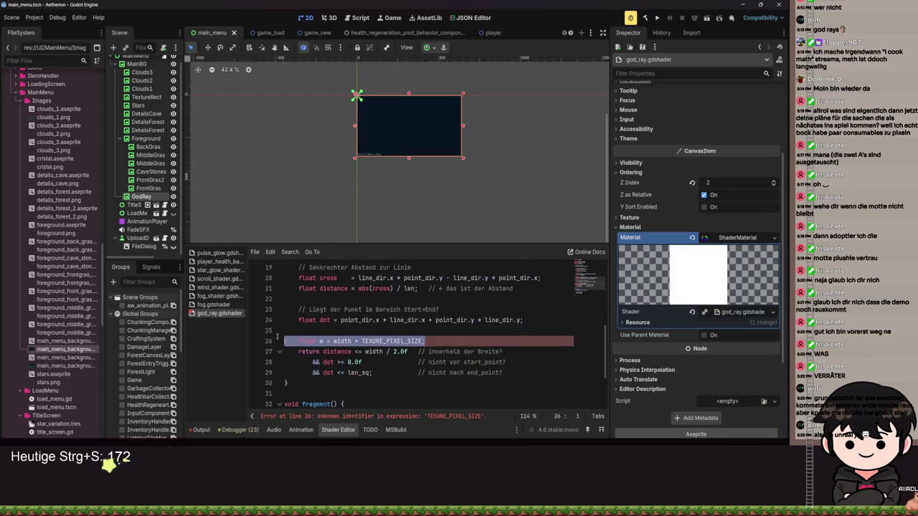
key("ctrl+s")
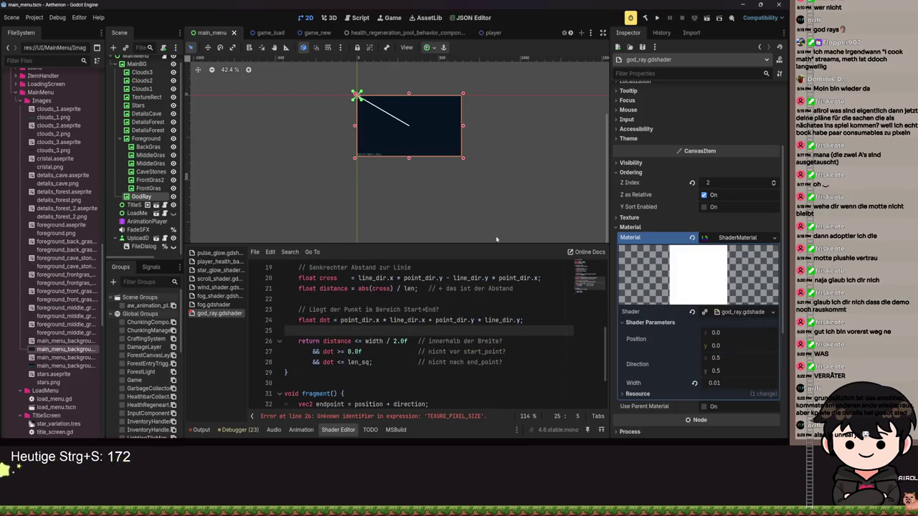
scroll(413, 140, "up", 3)
scroll(413, 140, "up", 4)
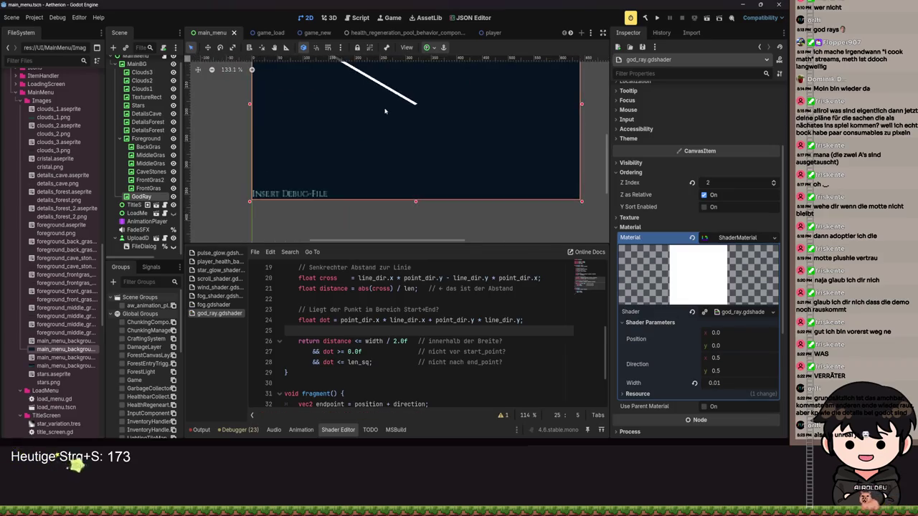
- Try a wider Width value for the ray and save the scene
mouse_move(717, 382)
left_mouse_down()
mouse_move(760, 383)
mouse_move(706, 383)
left_mouse_up()
scroll(497, 341, "up", 5)
key("ctrl+s")
- Declare a 'uniform vec4 color' with the source_color hint below the uniforms and save
left_click(405, 278)
key("Return")
key("ctrl+s")
type("niform vec")
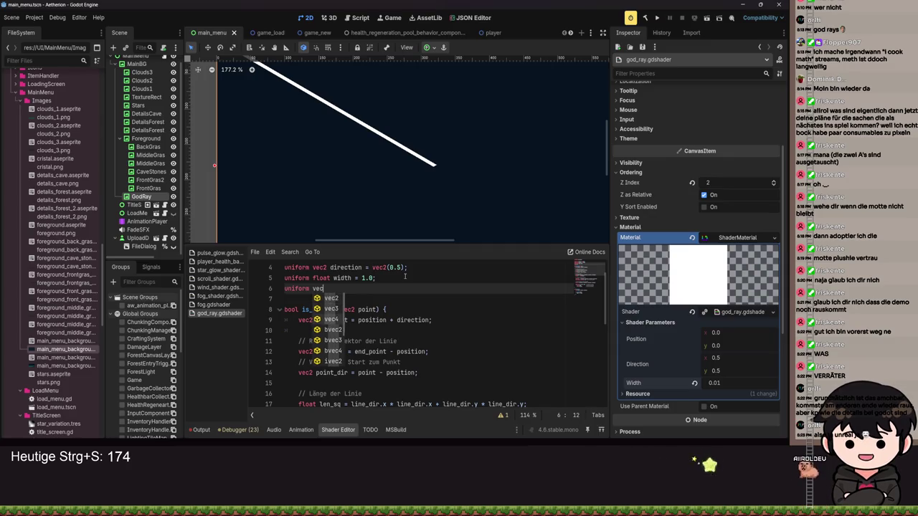
type("4 color")
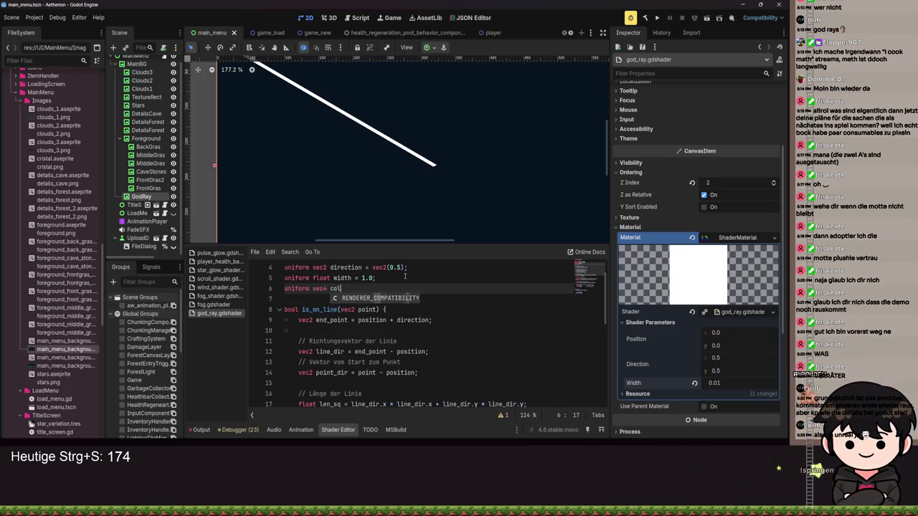
type(": hint_")
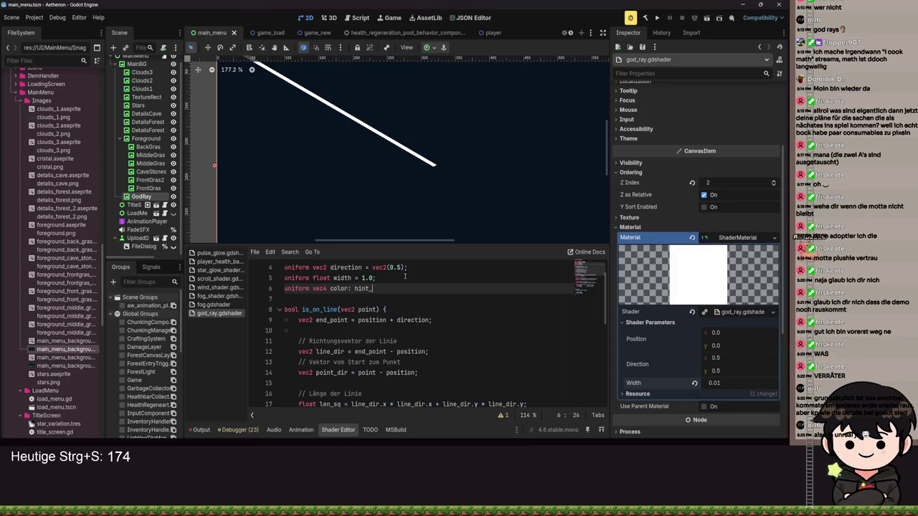
key("BackSpace")
key("BackSpace")
key("BackSpace")
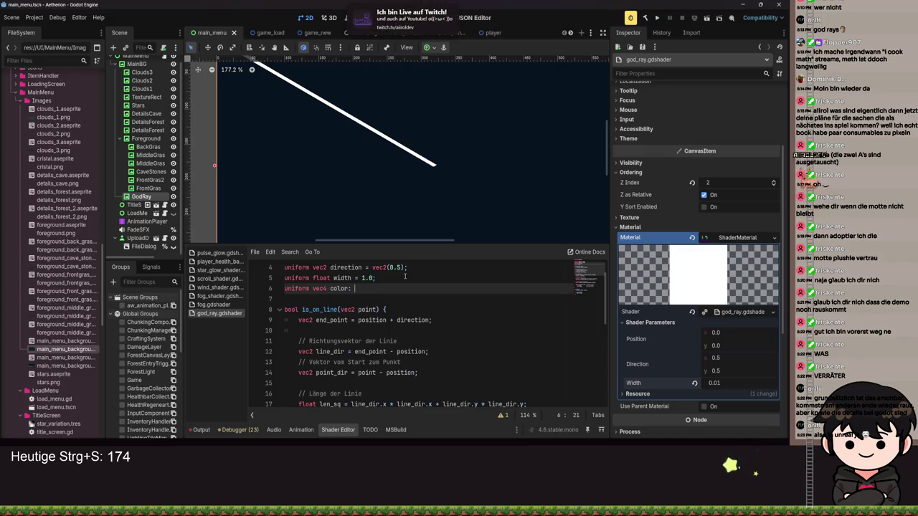
type("s")
key("BackSpace")
key("BackSpace")
type("s")
key("Return")
key("ctrl+s")
key("ctrl+s")
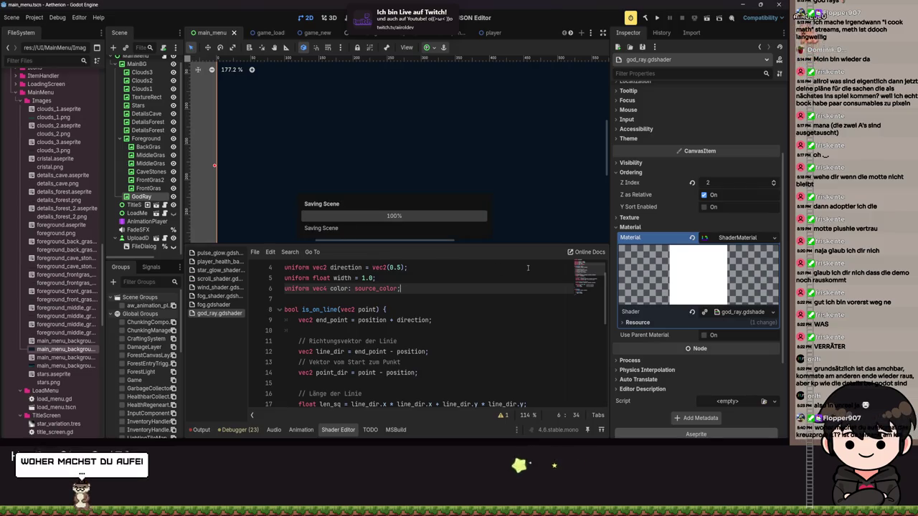
- Replace the fixed white output with the color uniform, making it 'COLOR = color;'
scroll(415, 337, "down", 5)
scroll(415, 337, "down", 2)
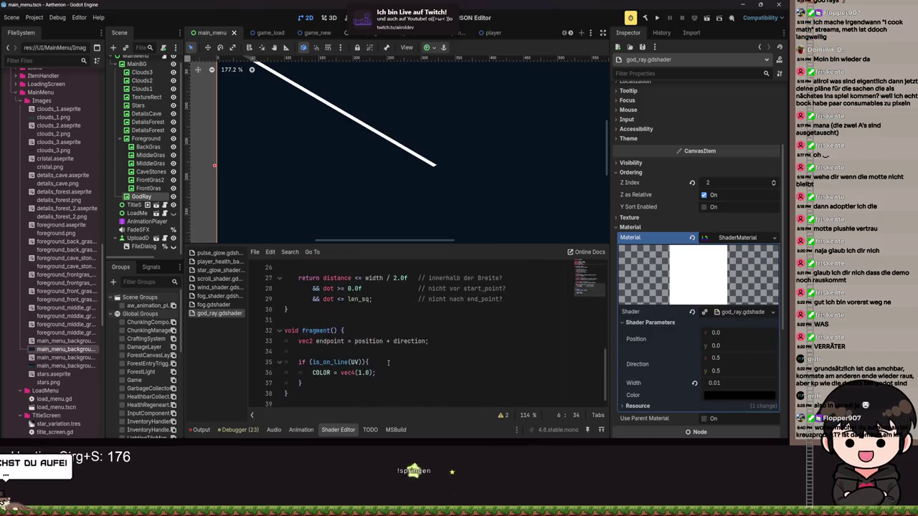
left_click(374, 372)
left_click_drag(375, 372, 341, 372)
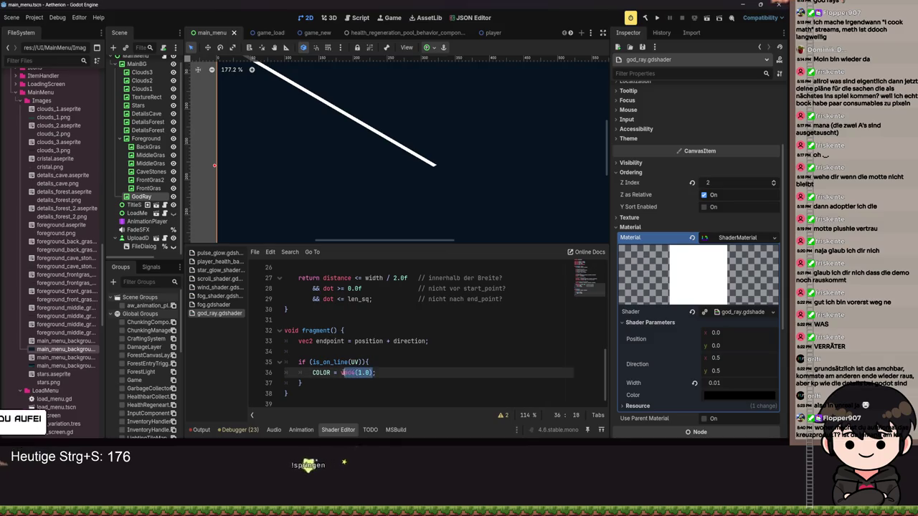
type("Col")
key("Return")
type(";")
key("ctrl+s")
- Add an else block setting COLOR.a = 0.0 for off-line pixels and save
type(";")
left_click(321, 383)
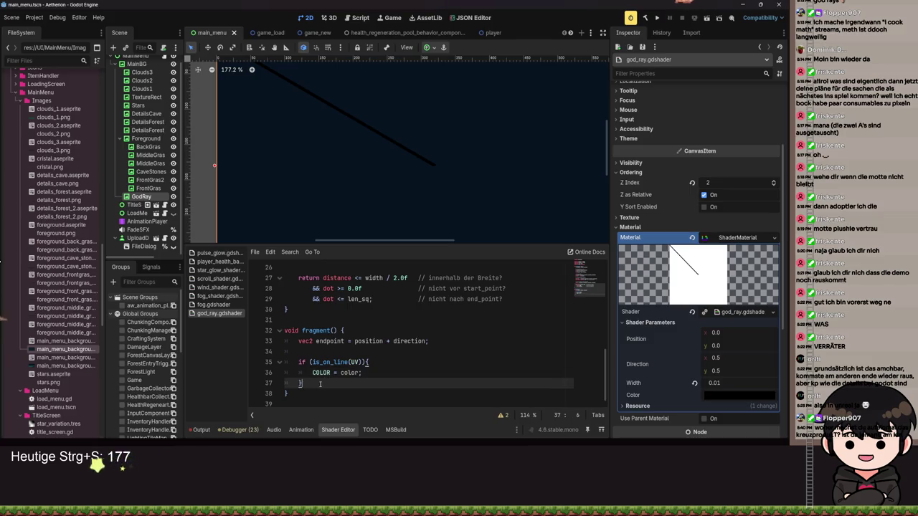
key("Return")
type("else {")
key("Return")
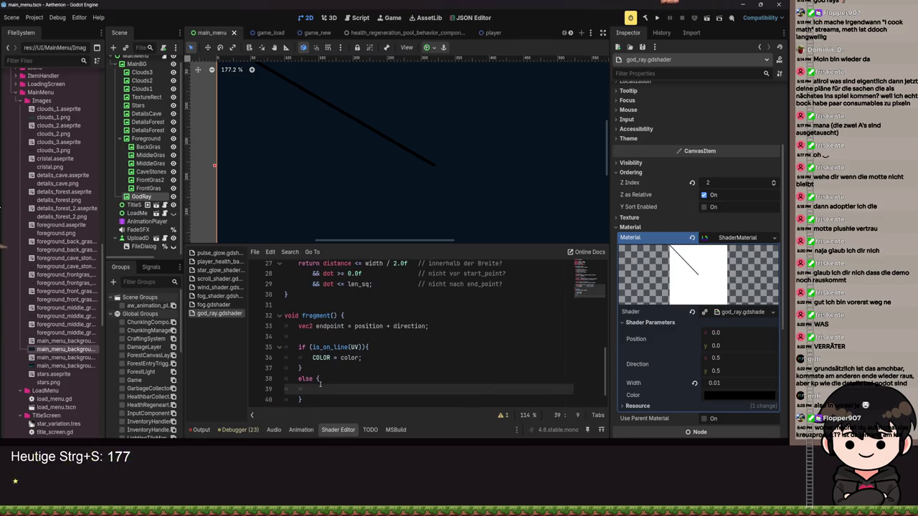
type("COLOR ")
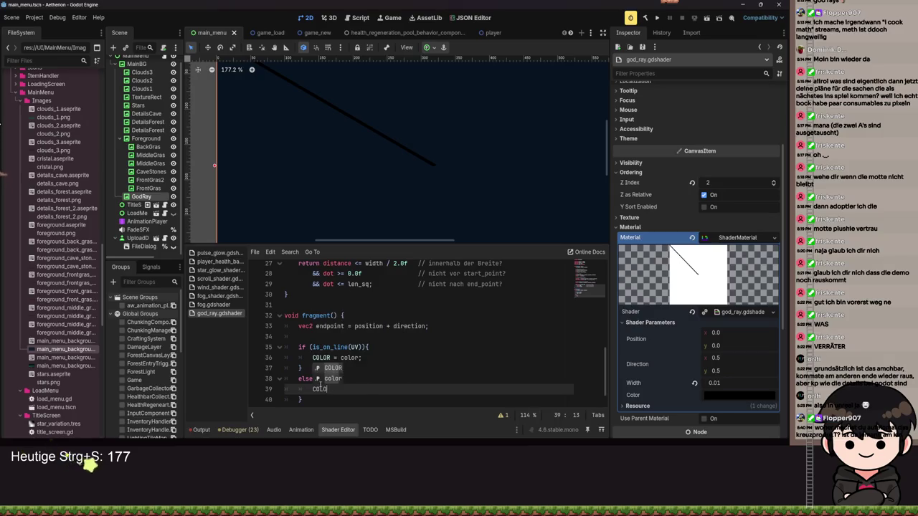
type("= ve")
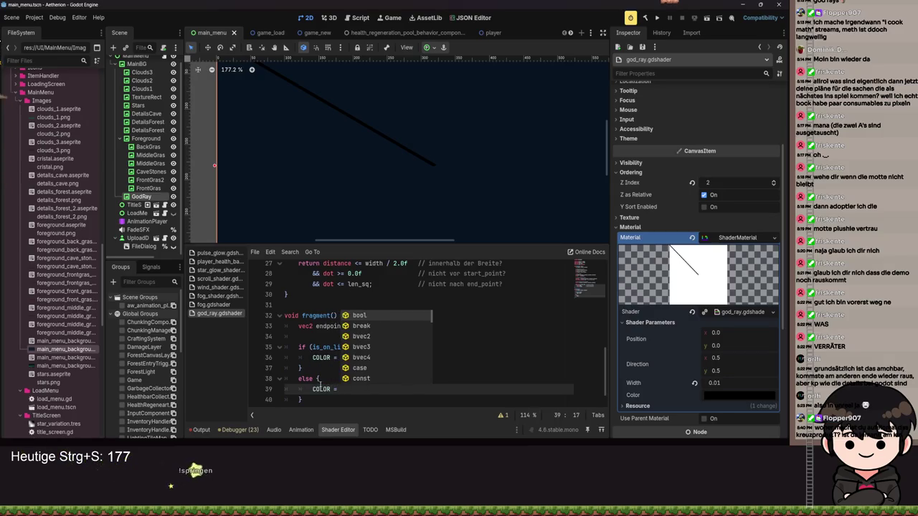
key("BackSpace")
key("BackSpace")
key("BackSpace")
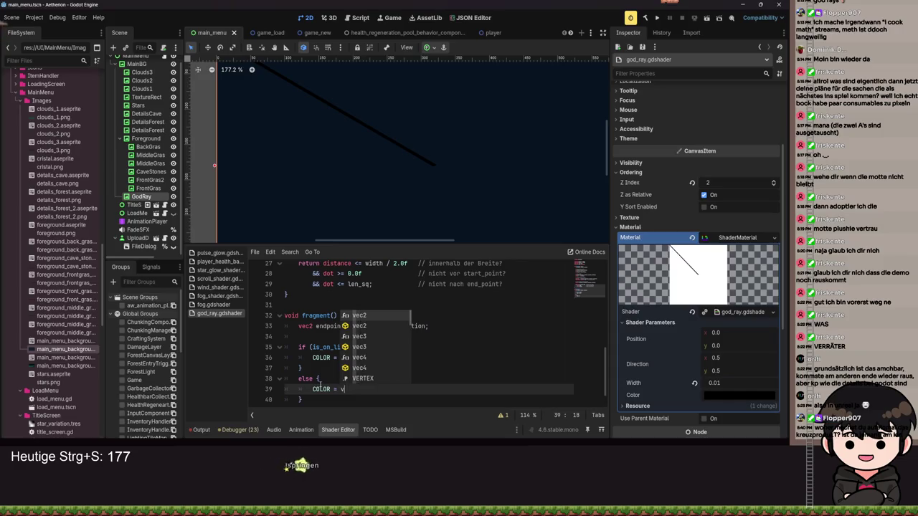
type(".a = 0.0;")
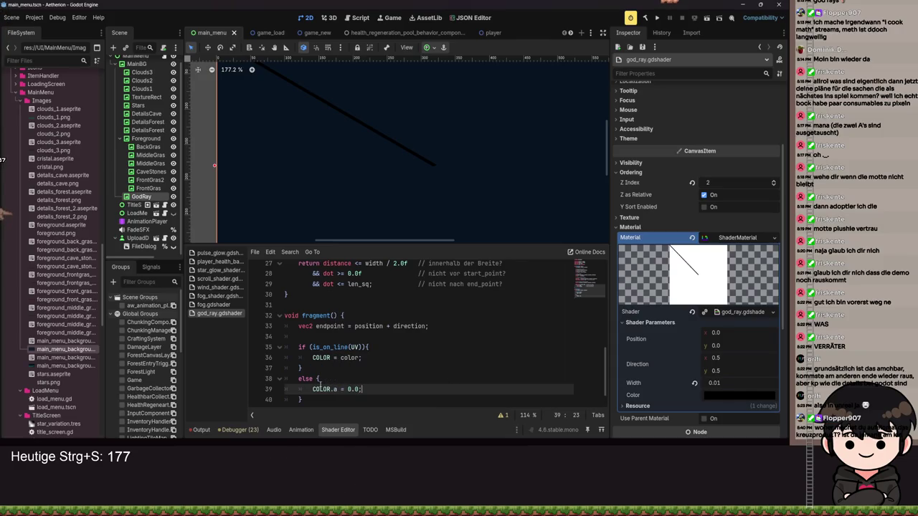
key("ctrl+s")
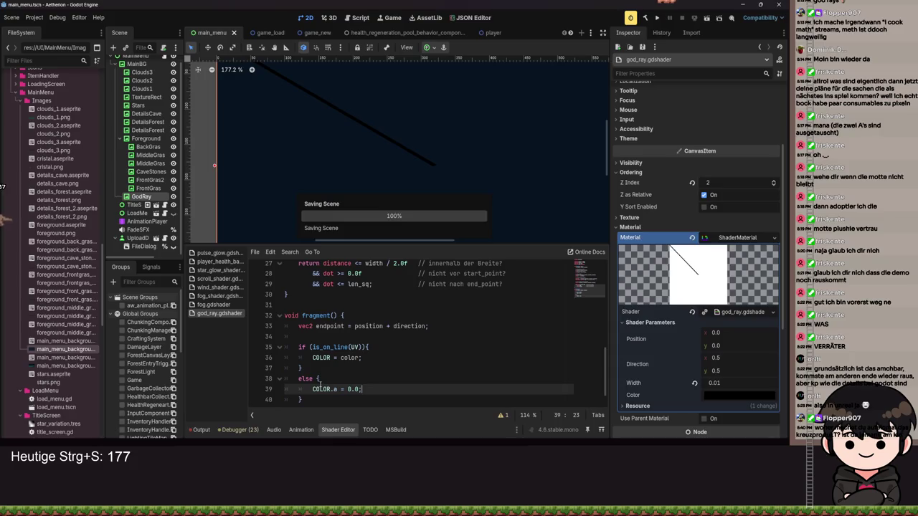
scroll(408, 170, "down", 4)
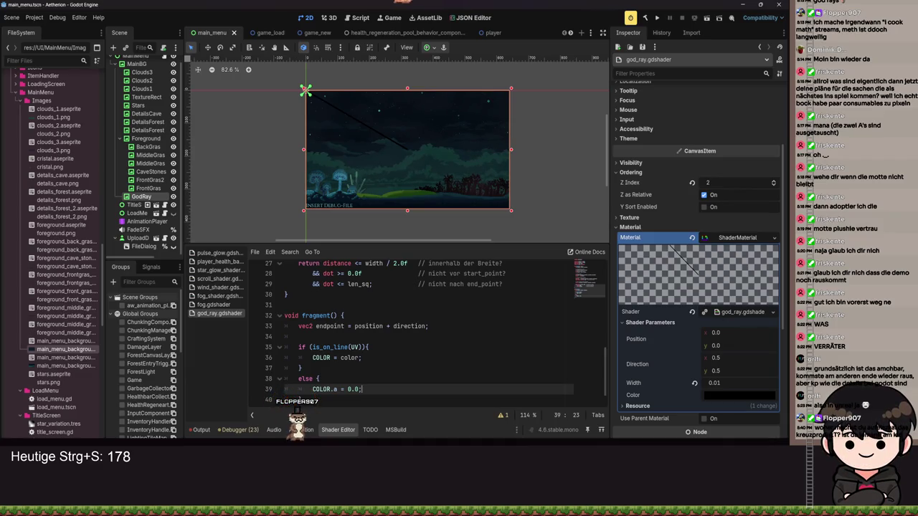
- Review the is_on_line length and distance code and the else block, then nudge Width
scroll(401, 333, "up", 6)
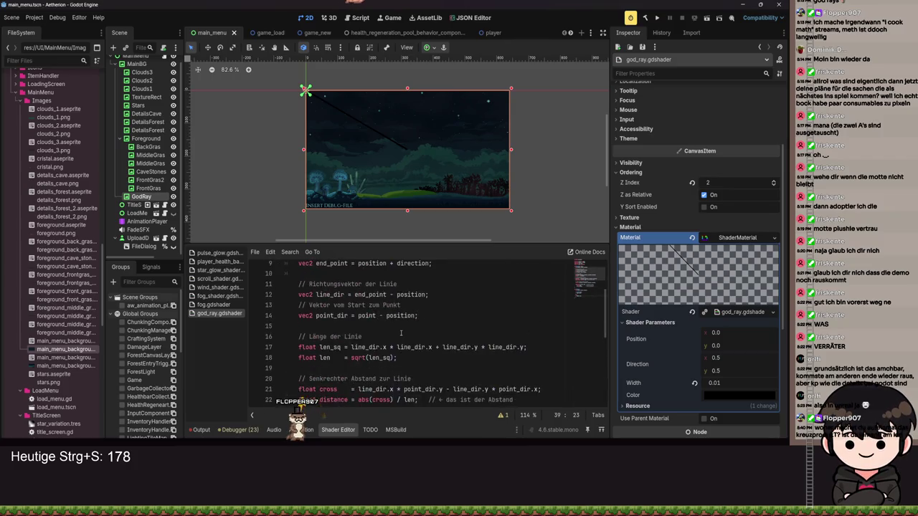
mouse_move(299, 337)
left_mouse_down()
mouse_move(337, 347)
mouse_move(595, 347)
left_mouse_up()
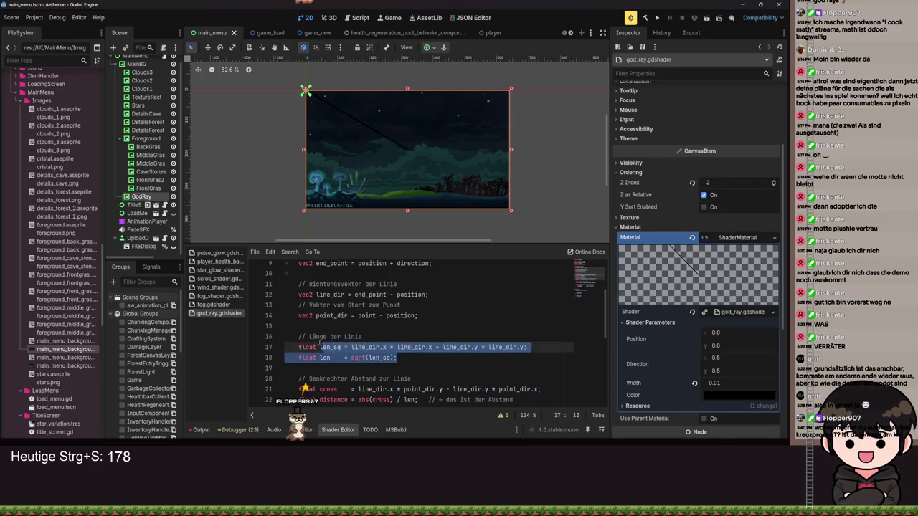
left_click(412, 368)
scroll(405, 377, "down", 2)
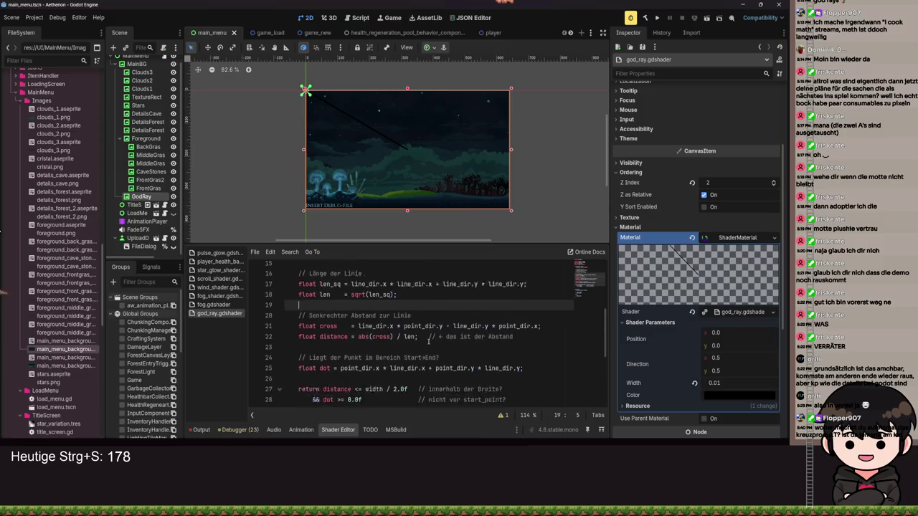
scroll(428, 342, "down", 4)
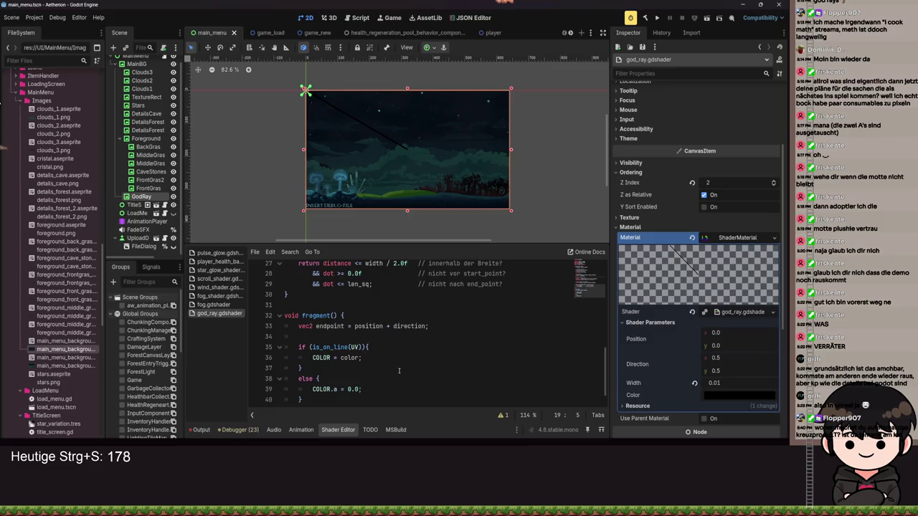
scroll(389, 391, "down", 1)
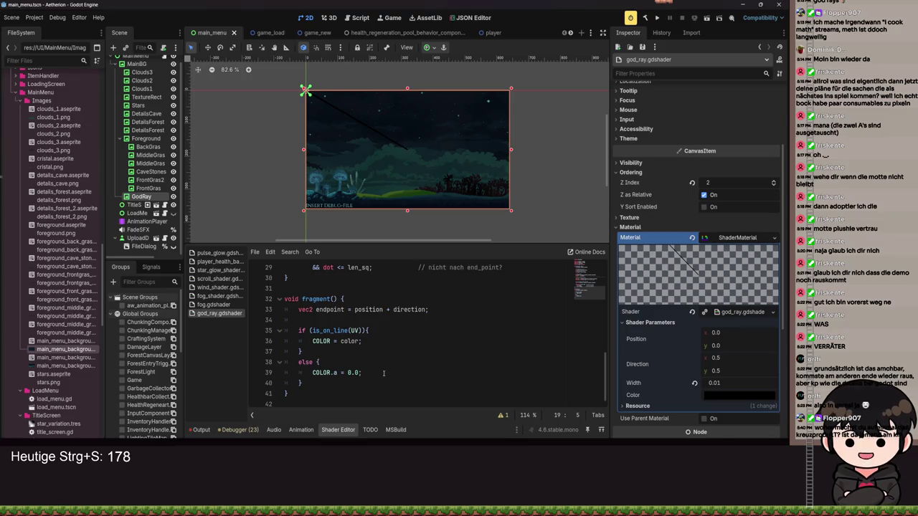
left_click_drag(364, 372, 334, 373)
left_click(326, 388)
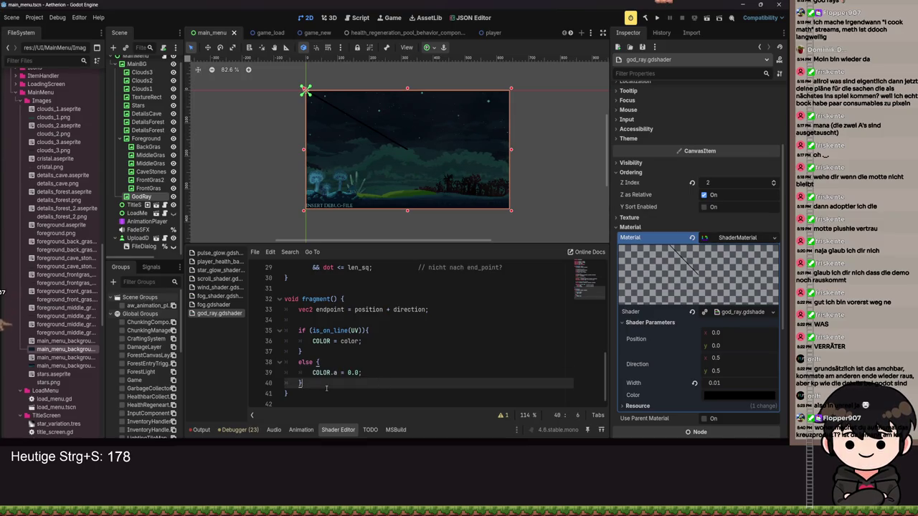
mouse_move(726, 385)
left_mouse_down()
mouse_move(768, 385)
mouse_move(728, 383)
left_mouse_up()
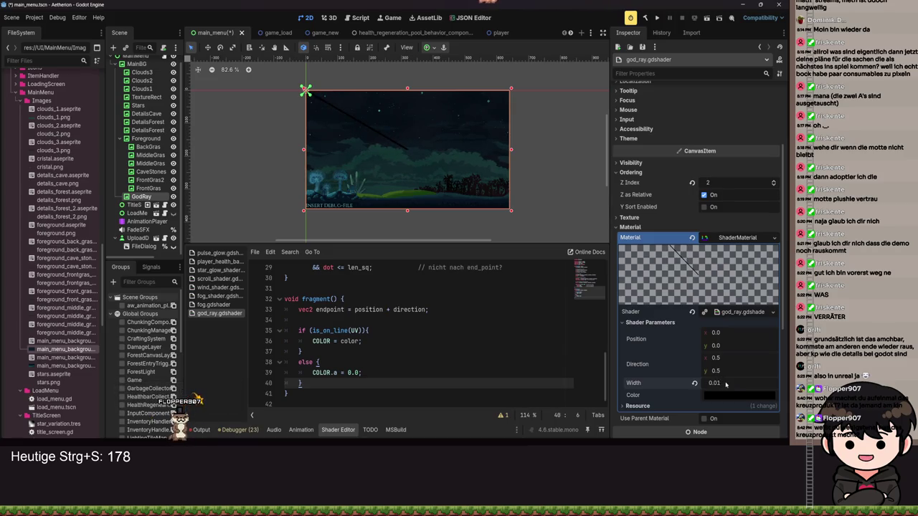
- Change the width uniform's default from 1.0 to 0.01 on line 5 and save
scroll(404, 334, "up", 10)
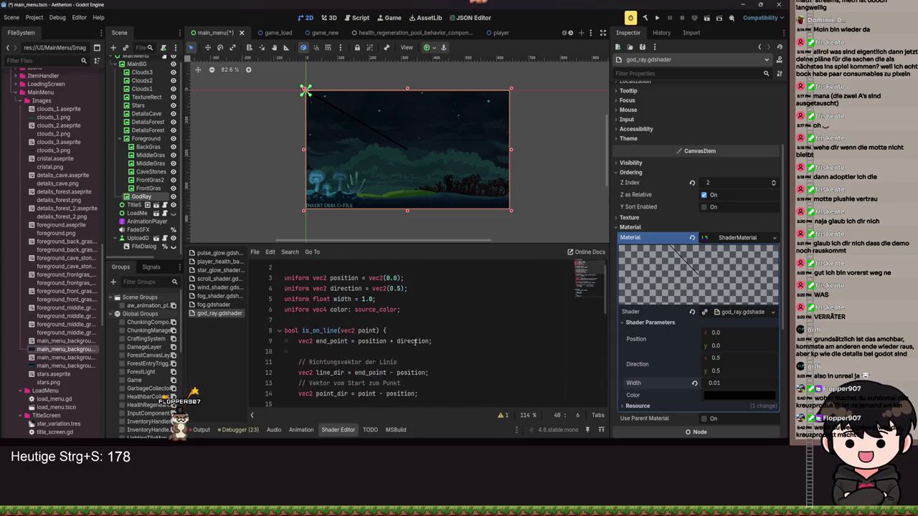
left_click(365, 309)
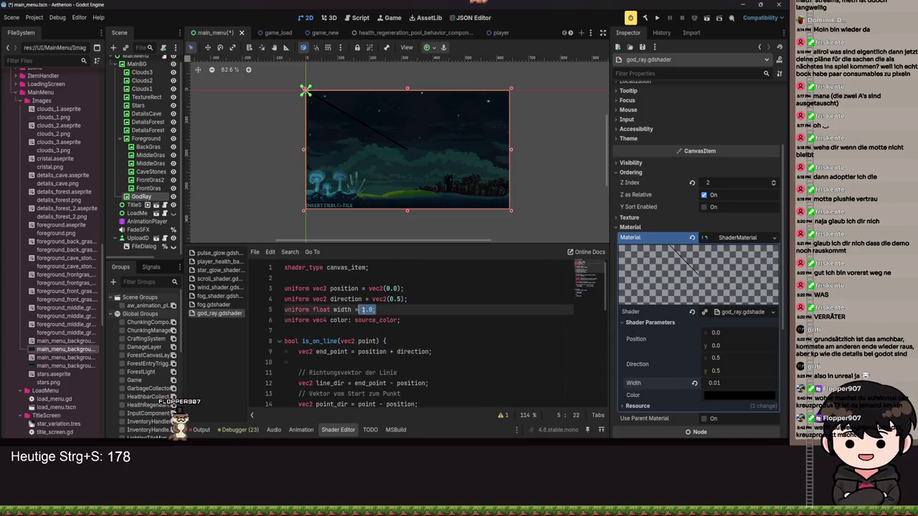
key("BackSpace")
type("0")
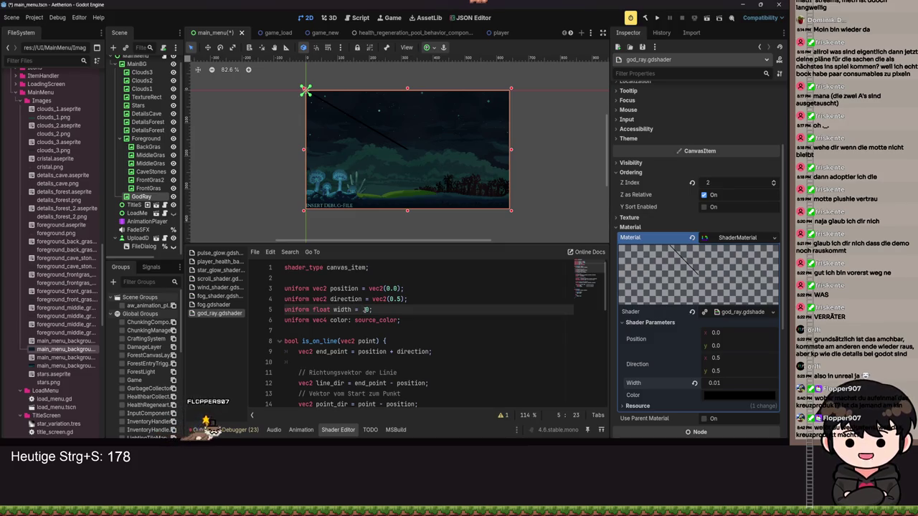
key("Right")
key("Right")
type("1")
key("ctrl+s")
- Review the perpendicular-distance code, selecting the cross call and squared-length expression
scroll(453, 327, "down", 4)
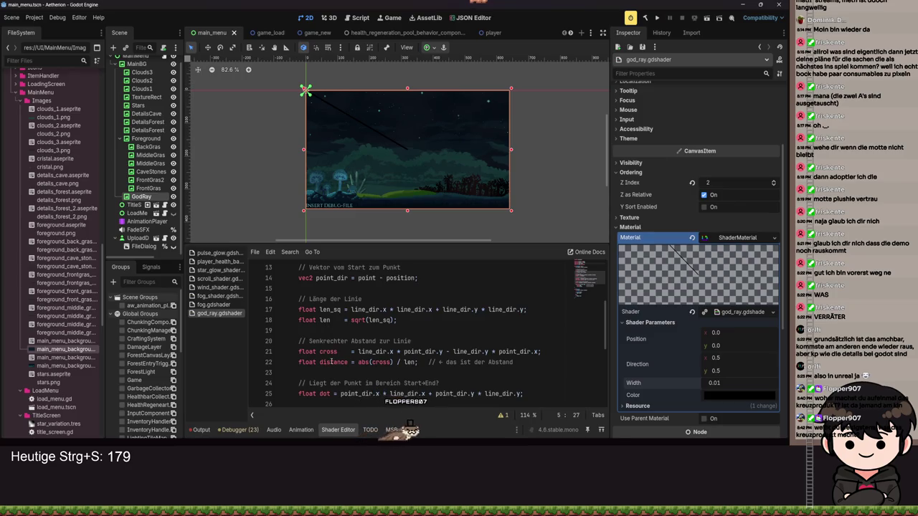
left_click_drag(309, 341, 397, 340)
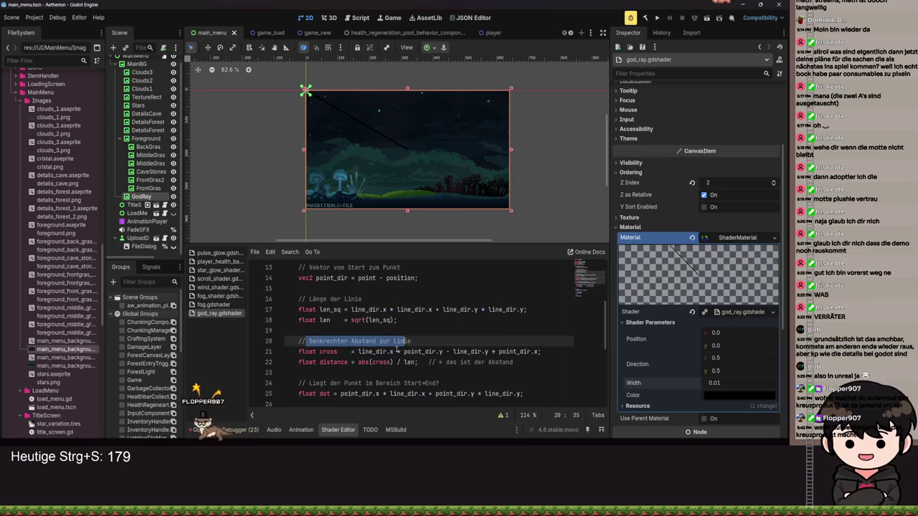
scroll(411, 330, "down", 1)
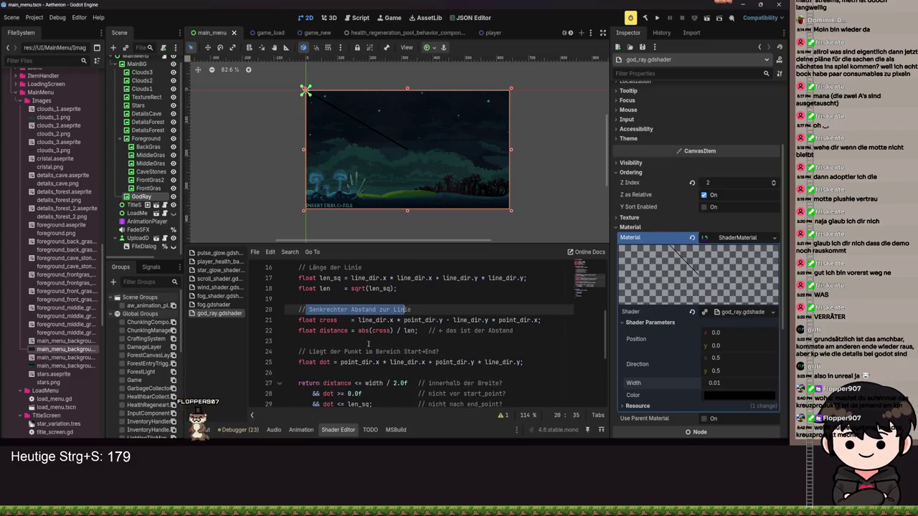
left_click(322, 320)
double_click(322, 320)
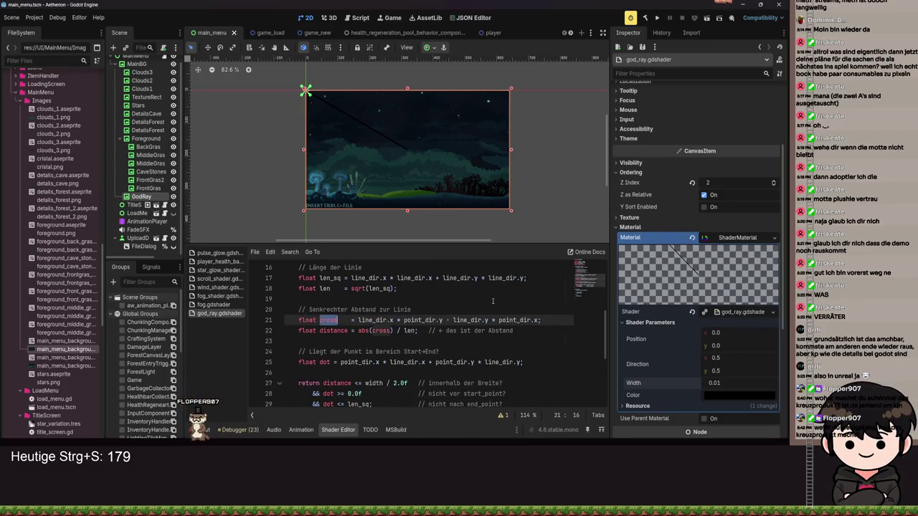
left_click(528, 277)
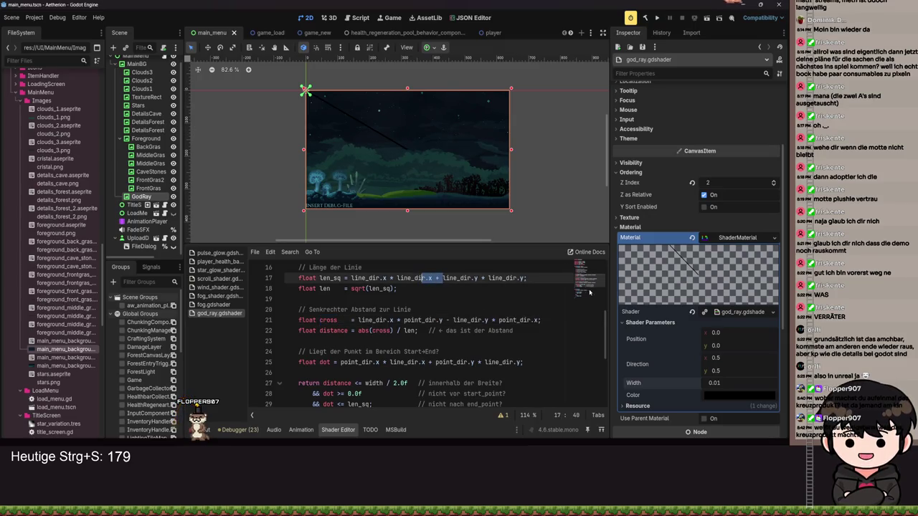
left_click_drag(528, 277, 335, 278)
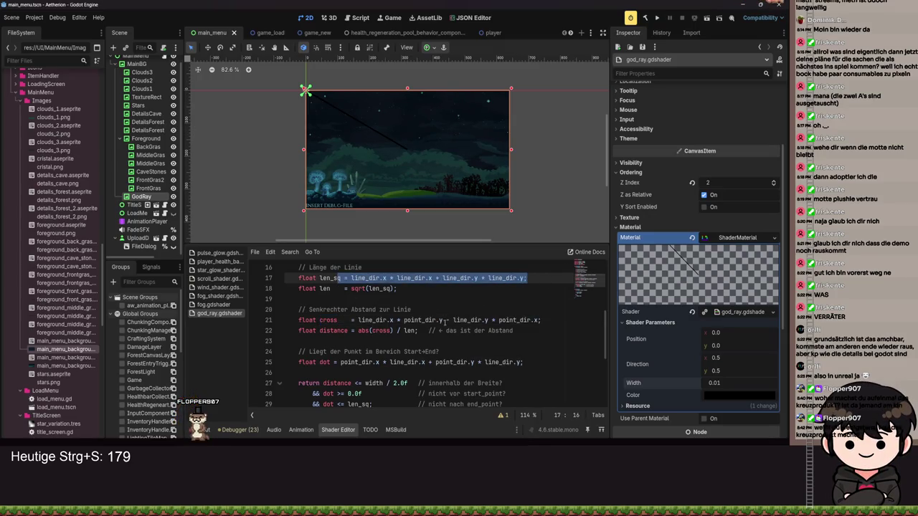
mouse_move(412, 310)
left_mouse_down()
mouse_move(337, 311)
mouse_move(341, 300)
left_mouse_up()
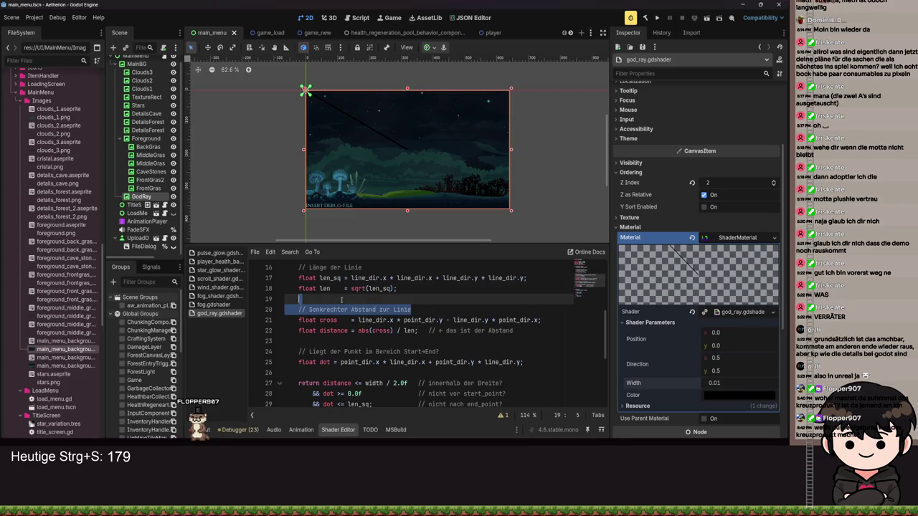
left_click(430, 310)
left_click_drag(367, 342, 430, 331)
left_click(366, 338)
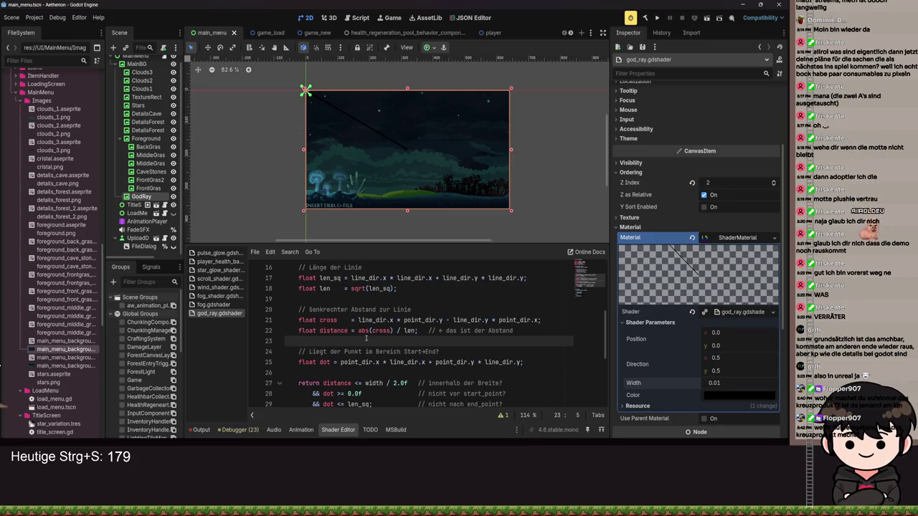
scroll(366, 338, "down", 4)
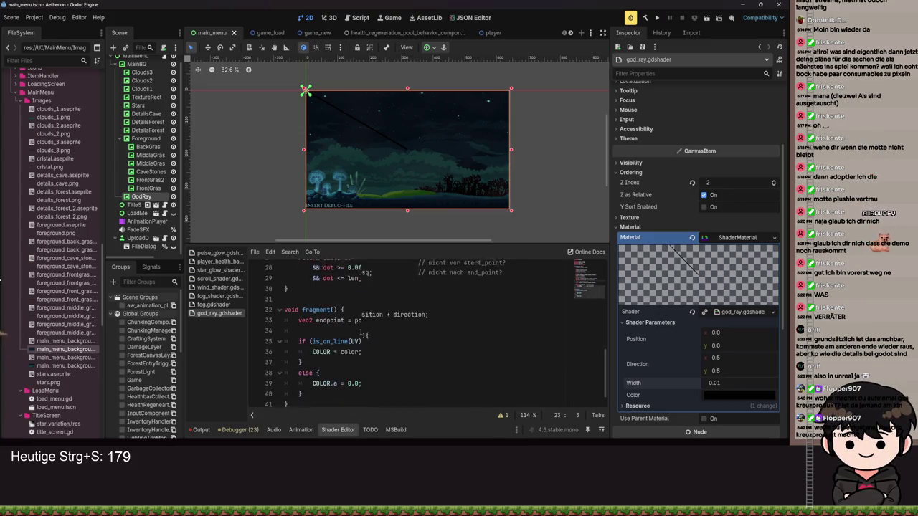
right_click(334, 312)
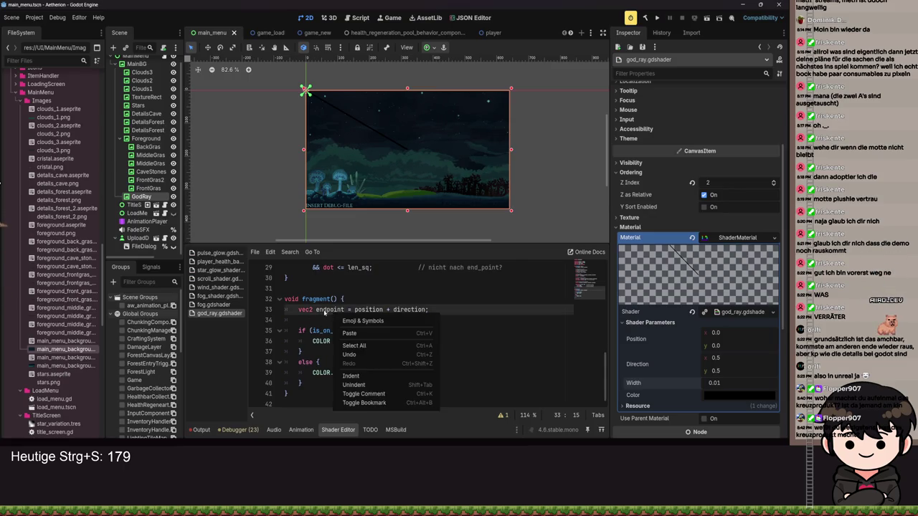
- Insert an emoji from the symbols picker into 'endpoint' on line 33, then delete it
left_click(358, 320)
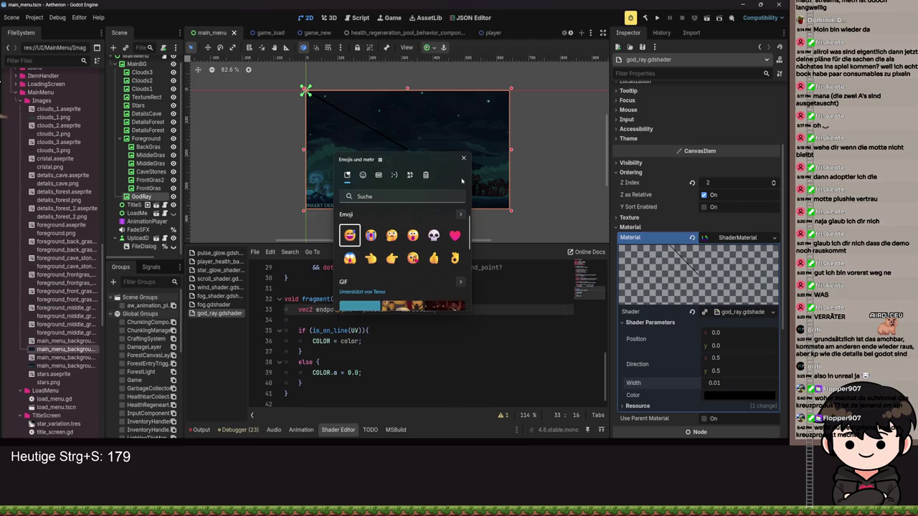
left_click(465, 155)
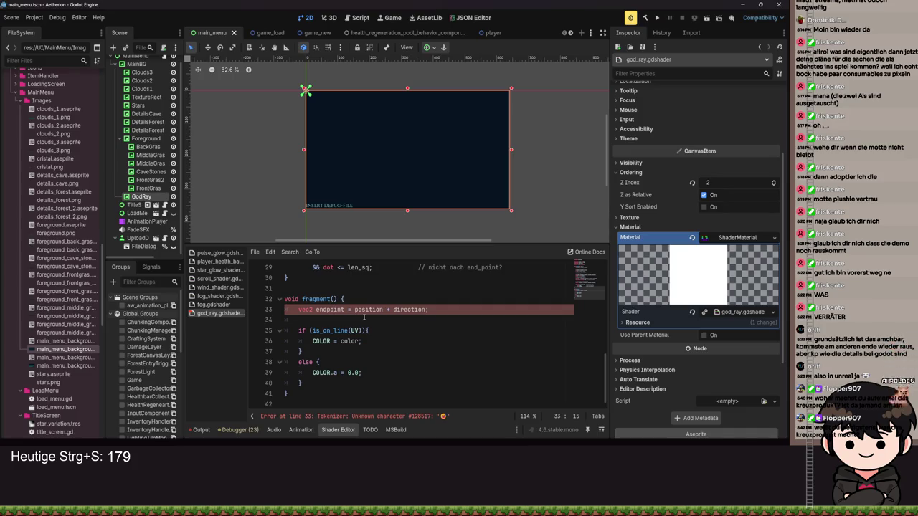
key("Delete")
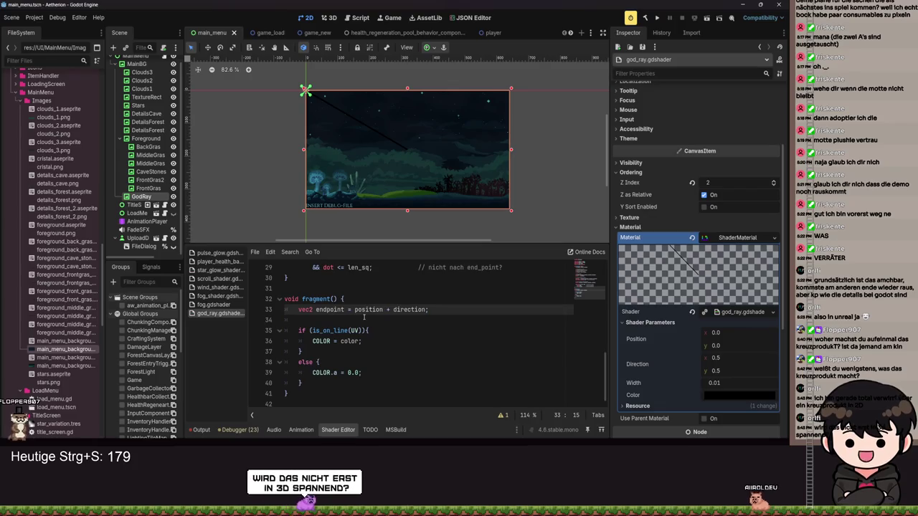
scroll(363, 318, "up", 5)
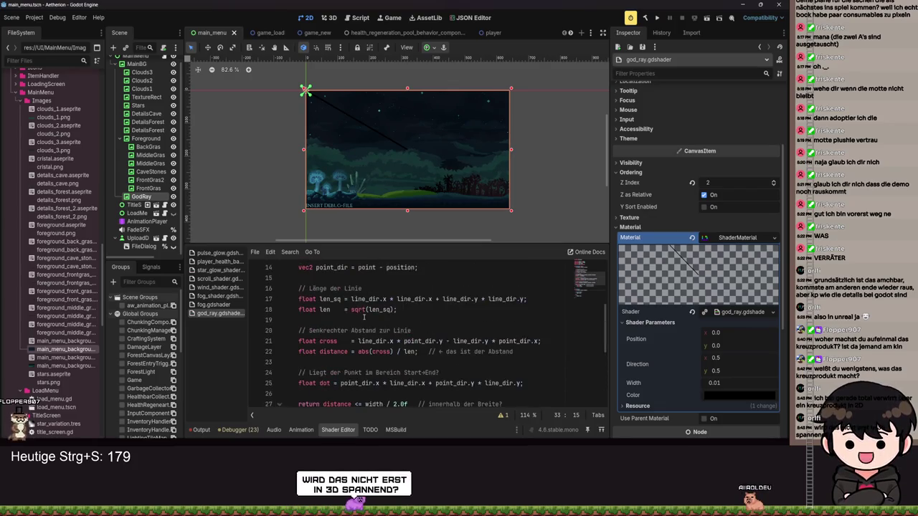
scroll(379, 170, "up", 4)
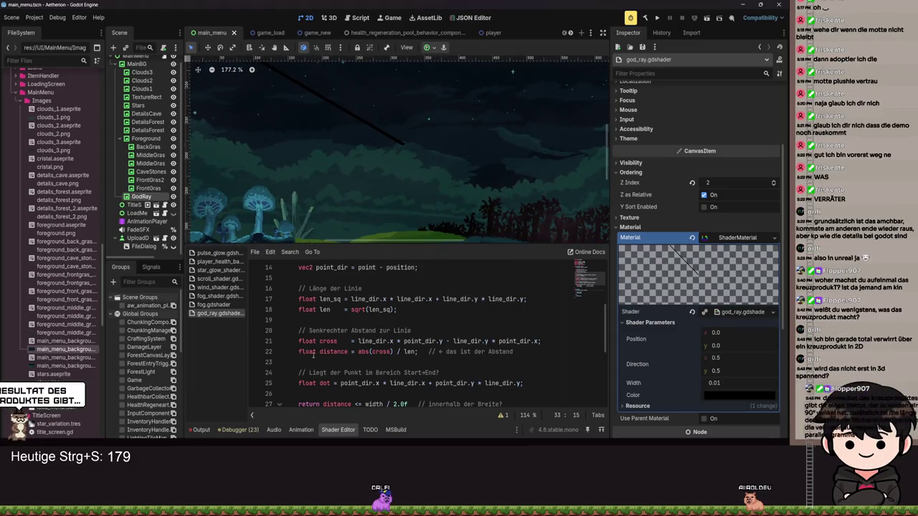
double_click(334, 351)
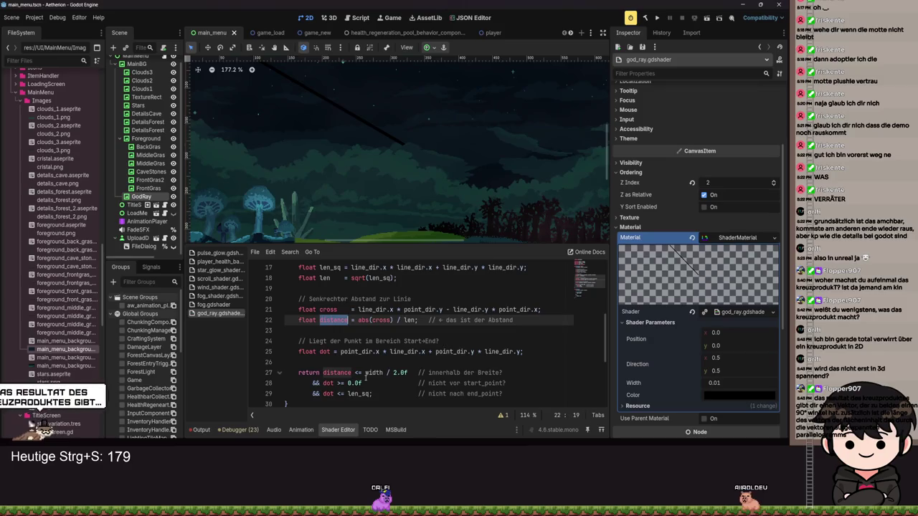
scroll(330, 385, "down", 3)
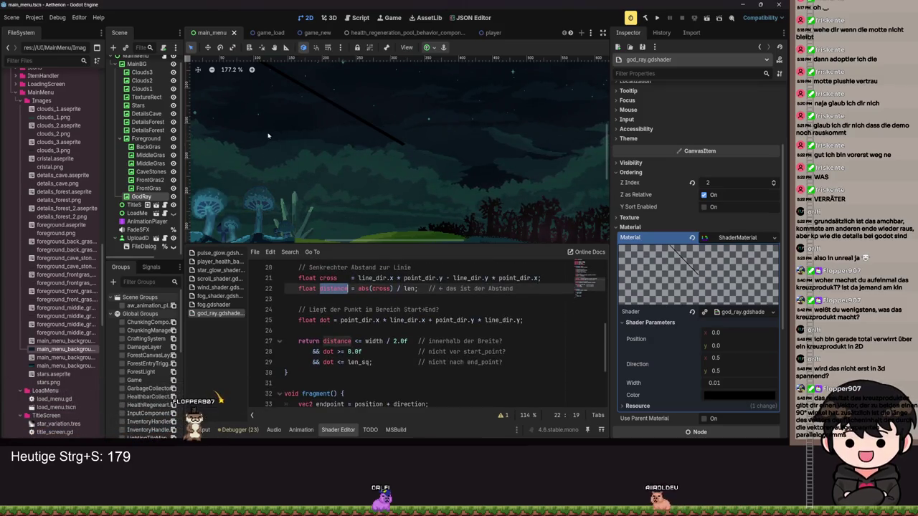
left_click_drag(266, 134, 317, 154)
left_click_drag(379, 127, 417, 185)
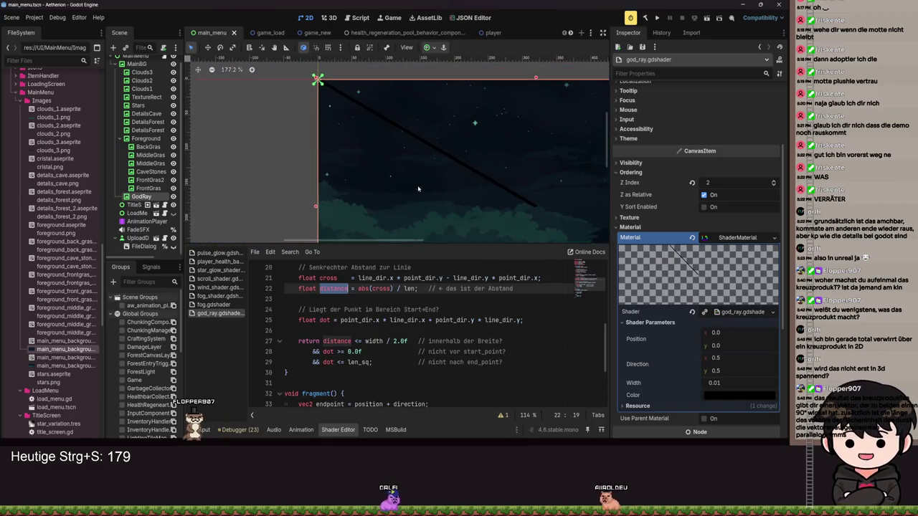
scroll(424, 362, "up", 3)
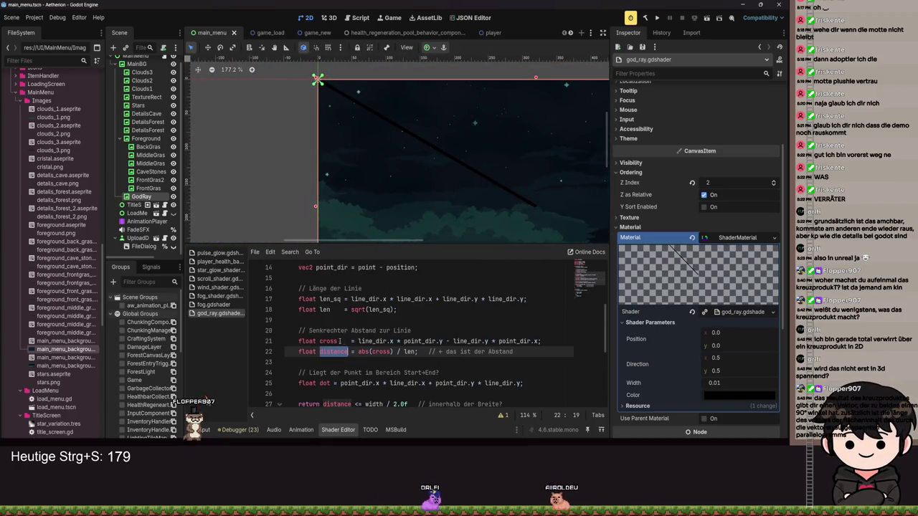
double_click(328, 341)
key("Down")
key("End")
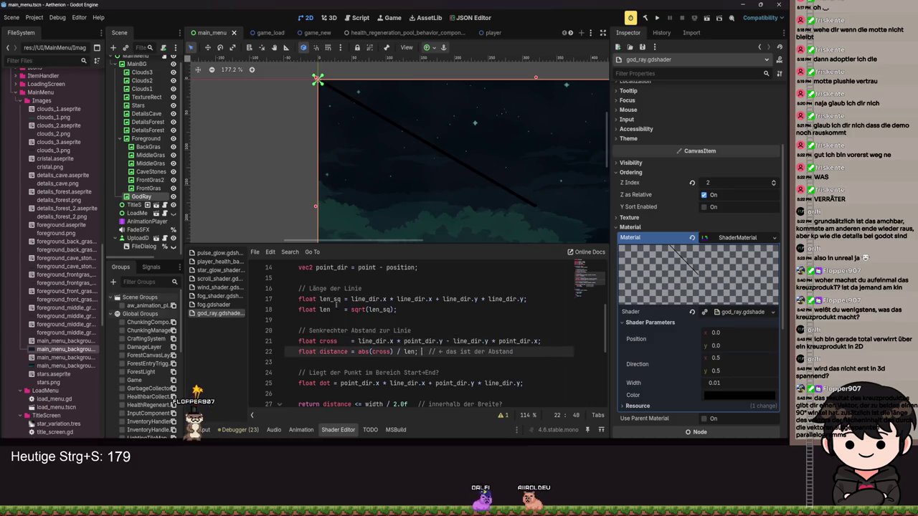
double_click(330, 298)
double_click(376, 309)
left_click(449, 309)
key("shift+Left")
key("shift+Left")
key("shift+Left")
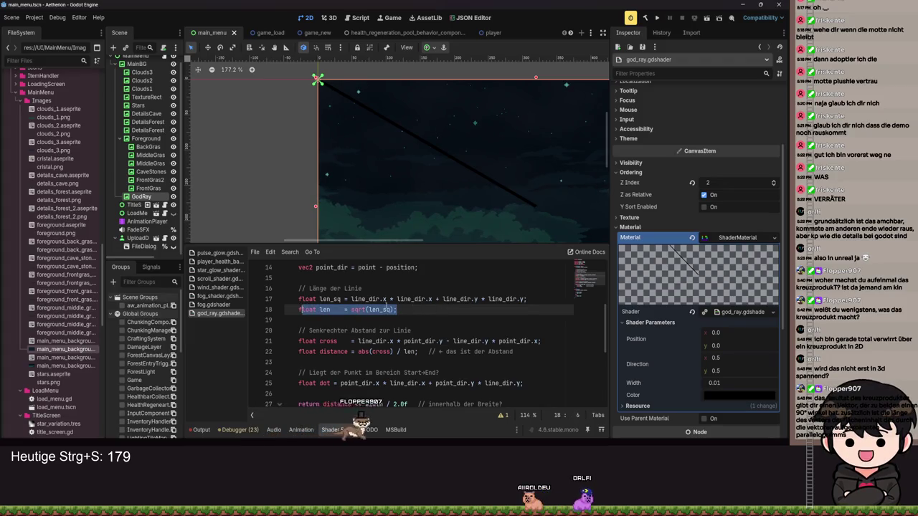
key("Up")
key("Up")
key("End")
key("shift+Home")
key("shift+Home")
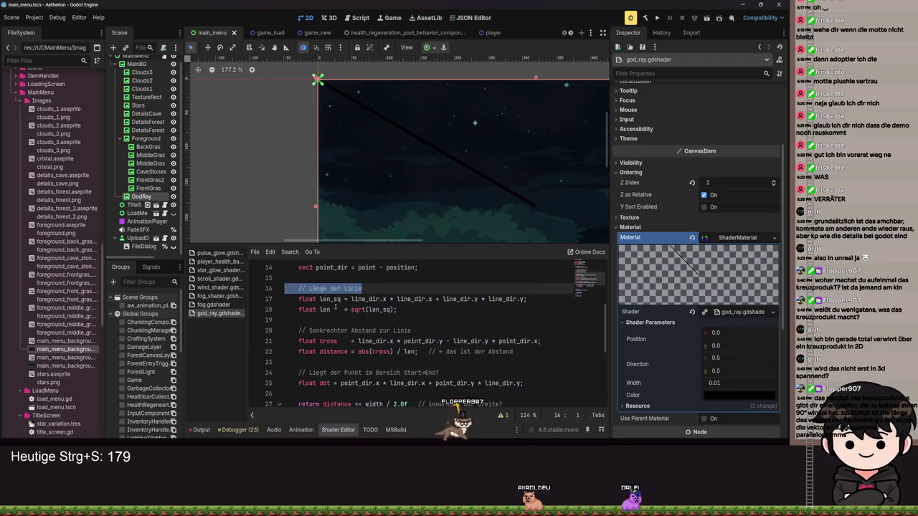
scroll(454, 144, "up", 10)
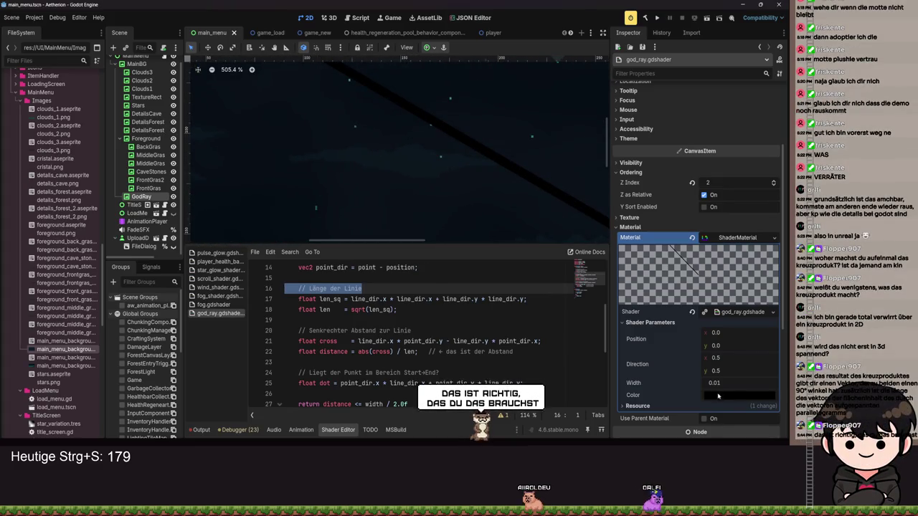
scroll(367, 370, "down", 2)
double_click(336, 341)
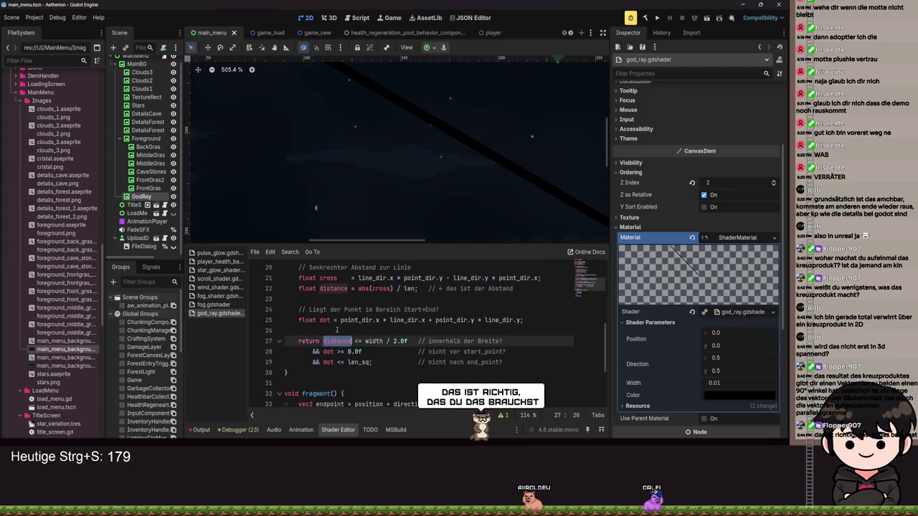
scroll(337, 330, "up", 1)
double_click(338, 321)
double_click(337, 372)
scroll(341, 307, "up", 2)
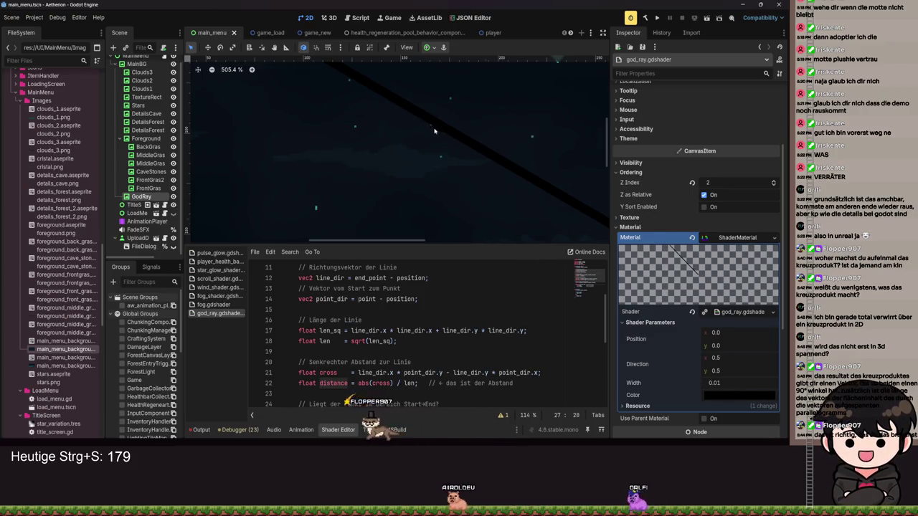
mouse_move(720, 383)
left_mouse_down()
mouse_move(749, 383)
mouse_move(719, 383)
left_mouse_up()
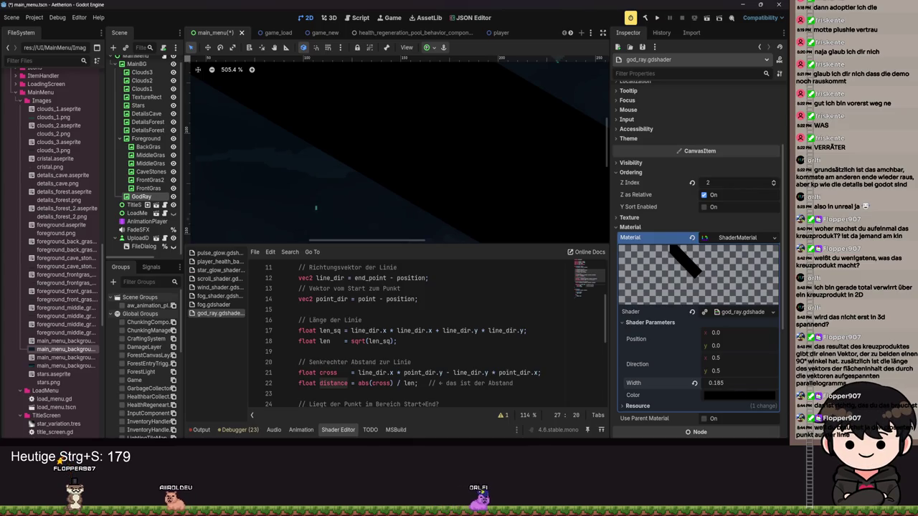
- Scroll down through the Inspector's shader parameters with Width at 0.185
scroll(430, 208, "down", 9)
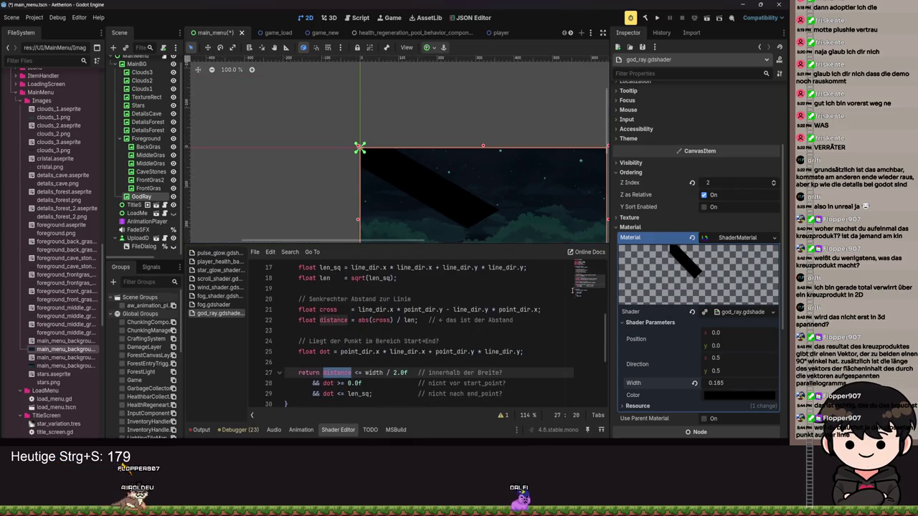
scroll(463, 217, "down", 1)
- Bring the god ray's Width back down to 0.01
left_click_drag(715, 382, 678, 383)
scroll(458, 201, "up", 5)
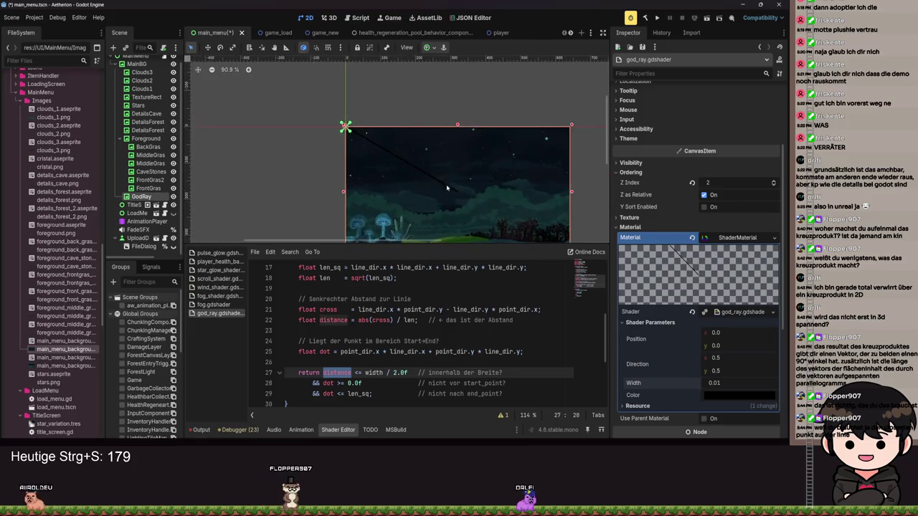
scroll(455, 195, "up", 18)
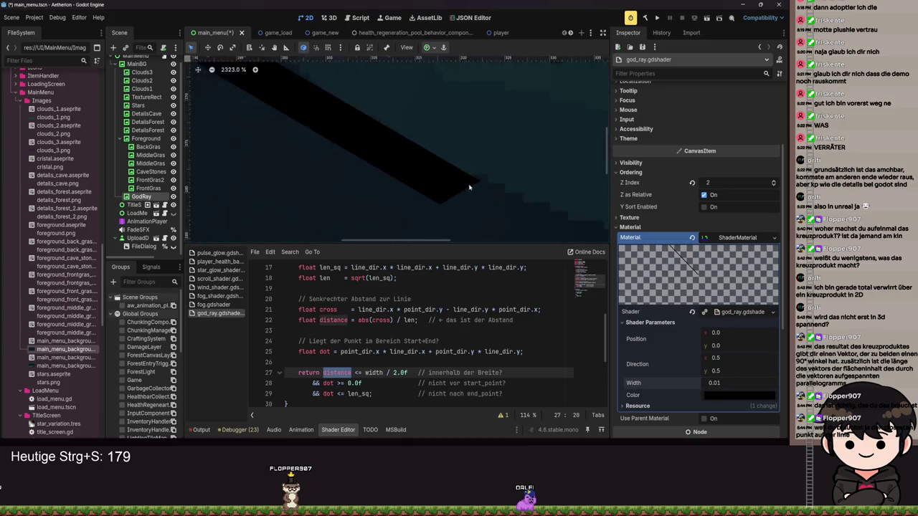
scroll(481, 200, "up", 2)
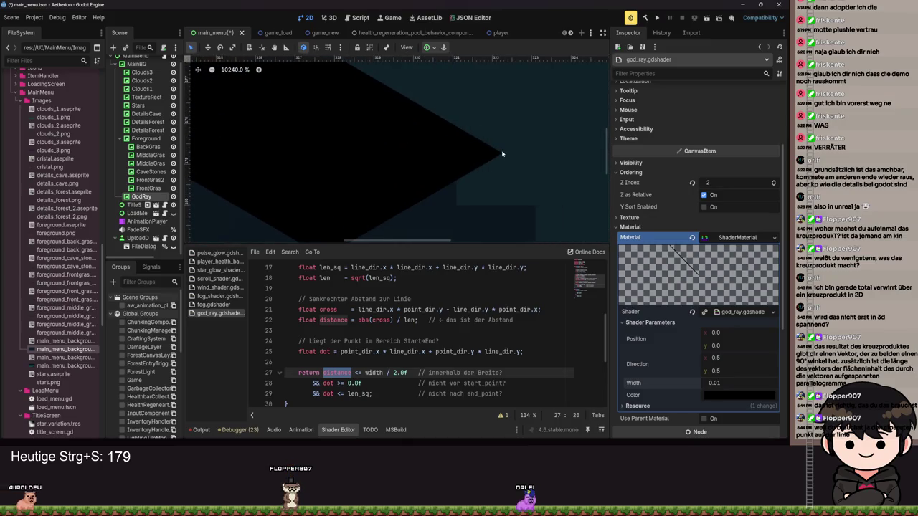
scroll(344, 183, "down", 12)
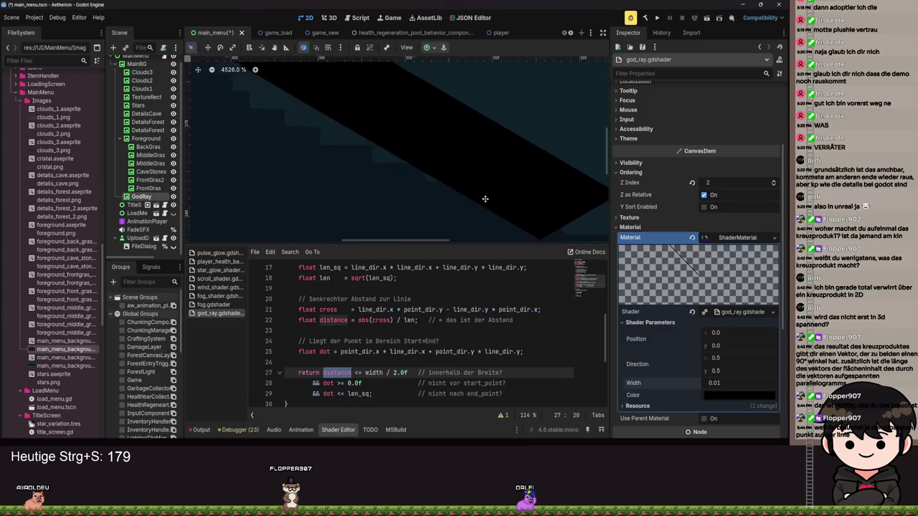
scroll(456, 189, "down", 6)
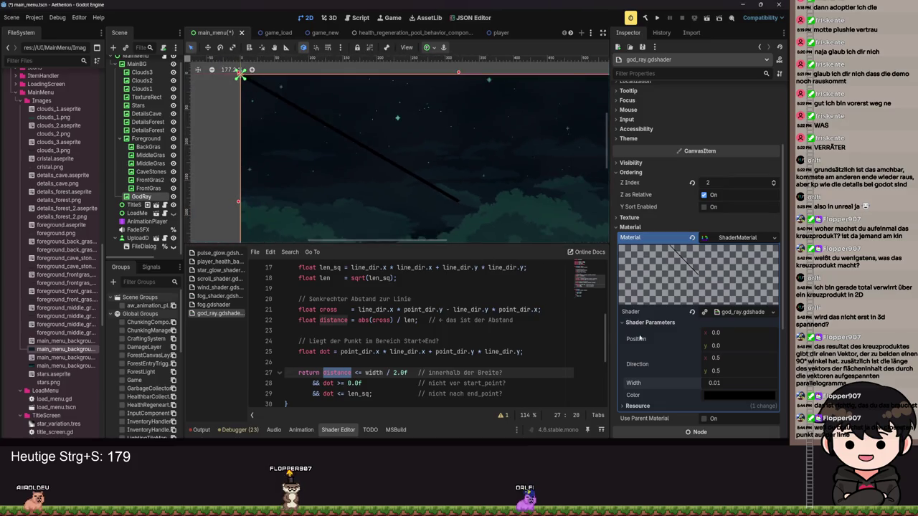
- Set the ray Color to an overbright yellow with raised intensity and save the scene
left_click(737, 397)
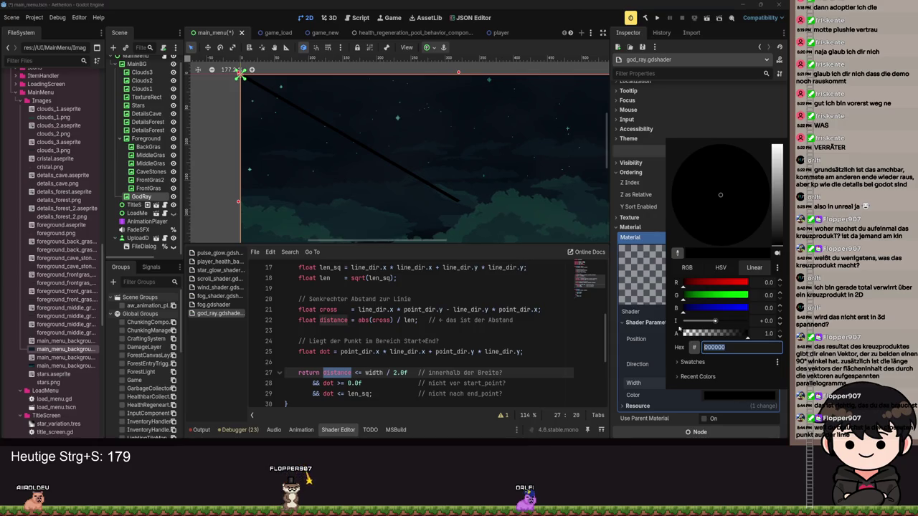
left_click_drag(690, 286, 711, 284)
left_click(740, 229)
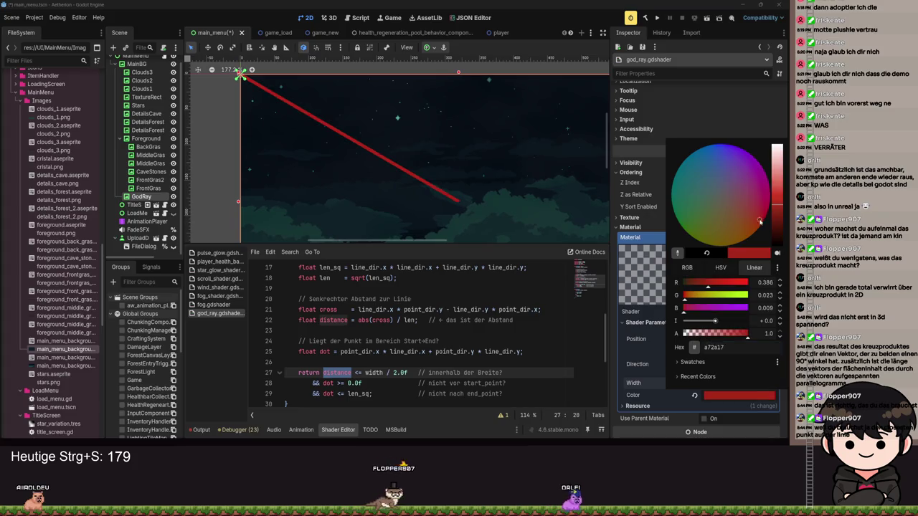
left_click_drag(741, 229, 712, 232)
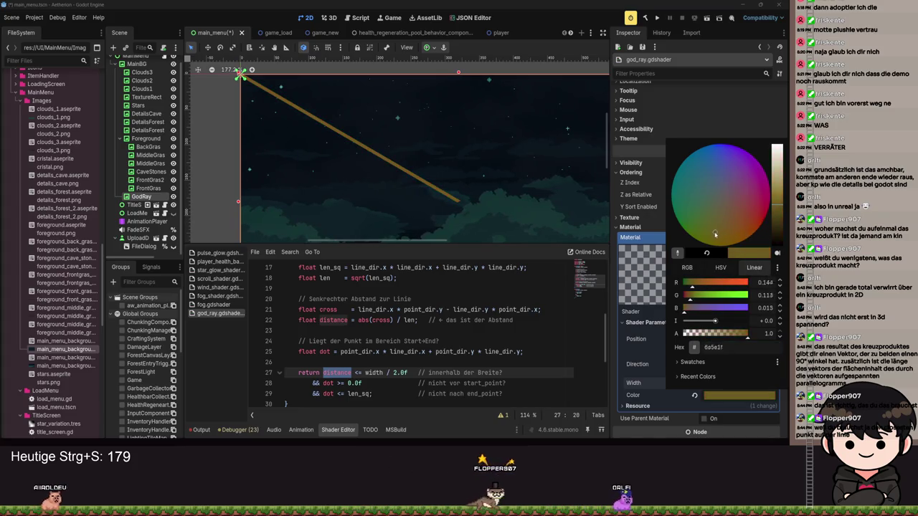
left_click_drag(715, 321, 725, 321)
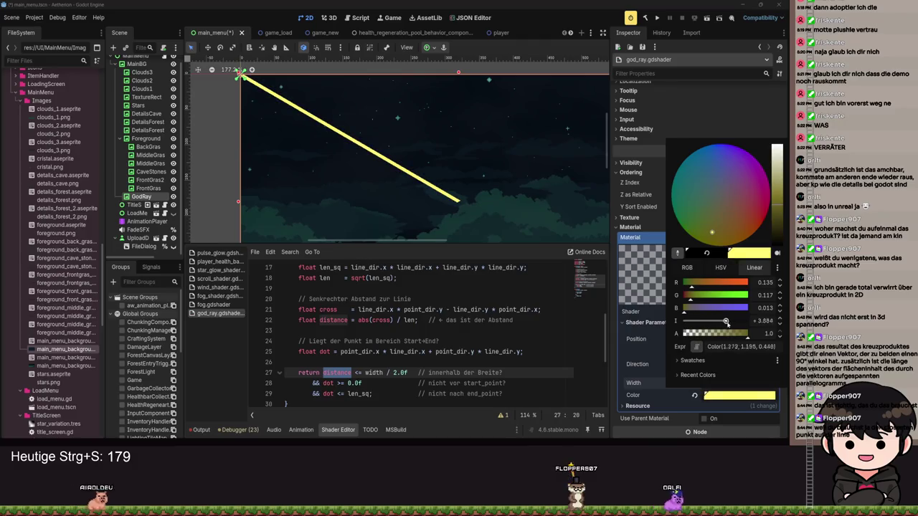
left_click(421, 189)
scroll(427, 175, "down", 3)
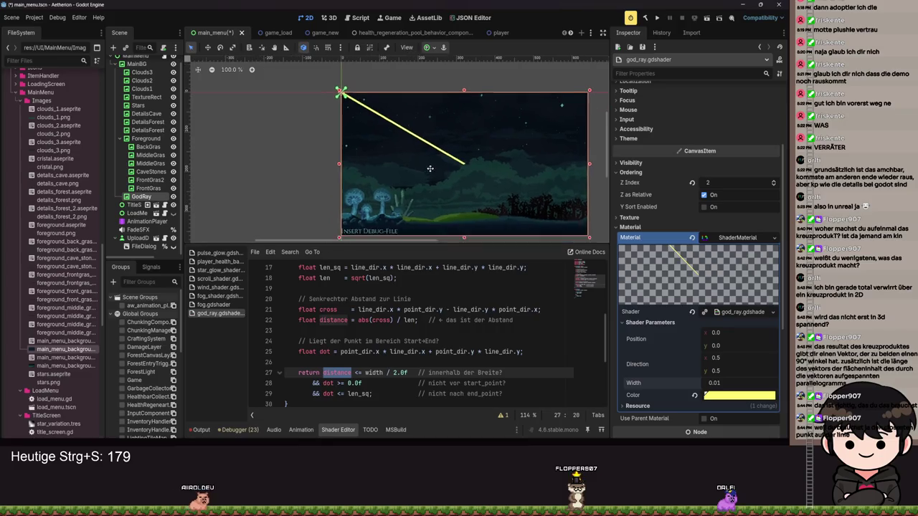
key("ctrl+s")
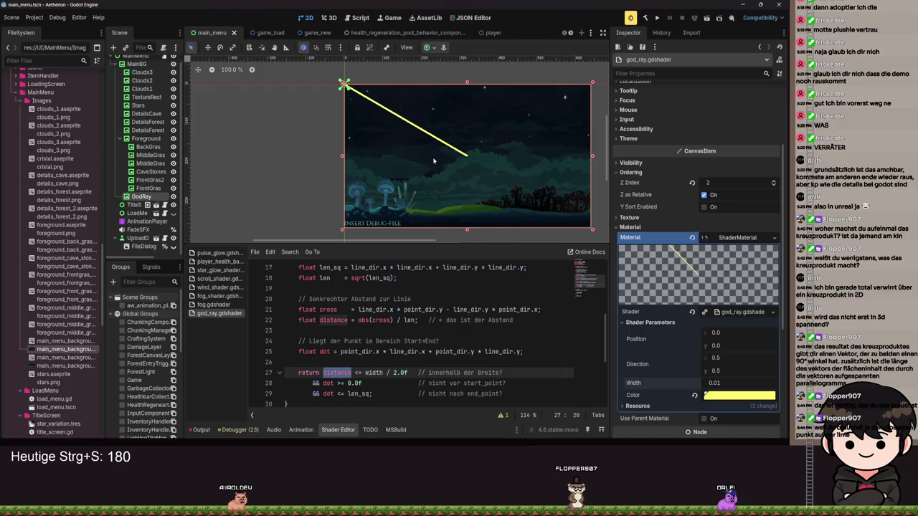
- Scroll the shader editor down to the fragment() function
scroll(479, 341, "down", 2)
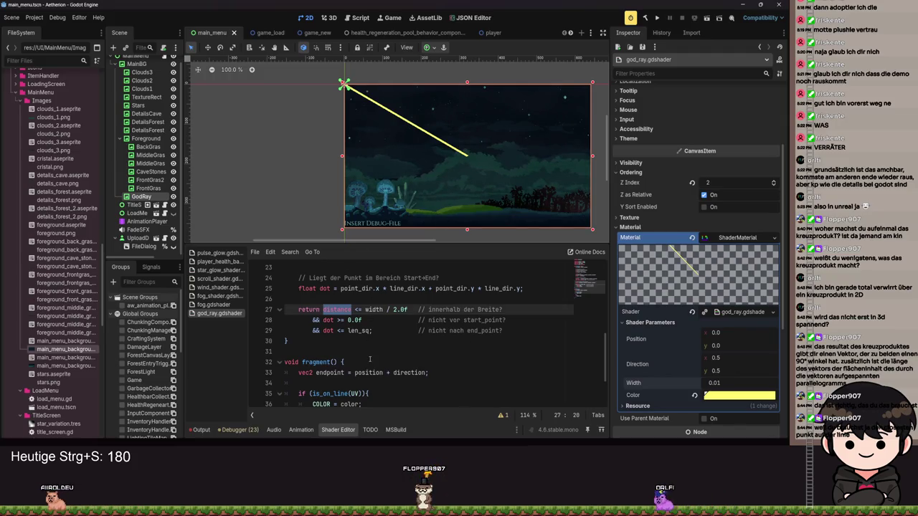
- Adjust the Direction x value until Direction reads 0.46, 0.395, slanting the ray downward
mouse_move(717, 357)
left_mouse_down()
mouse_move(681, 357)
mouse_move(739, 357)
left_mouse_up()
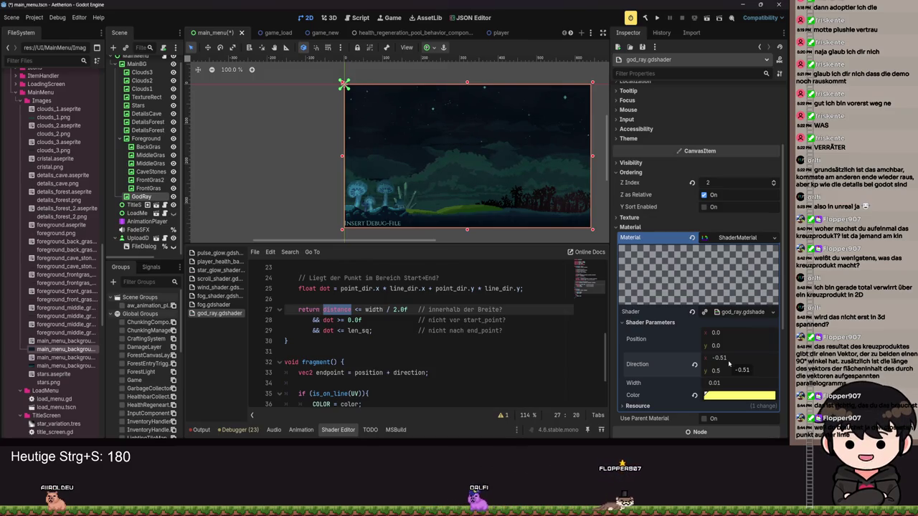
left_click_drag(724, 357, 745, 244)
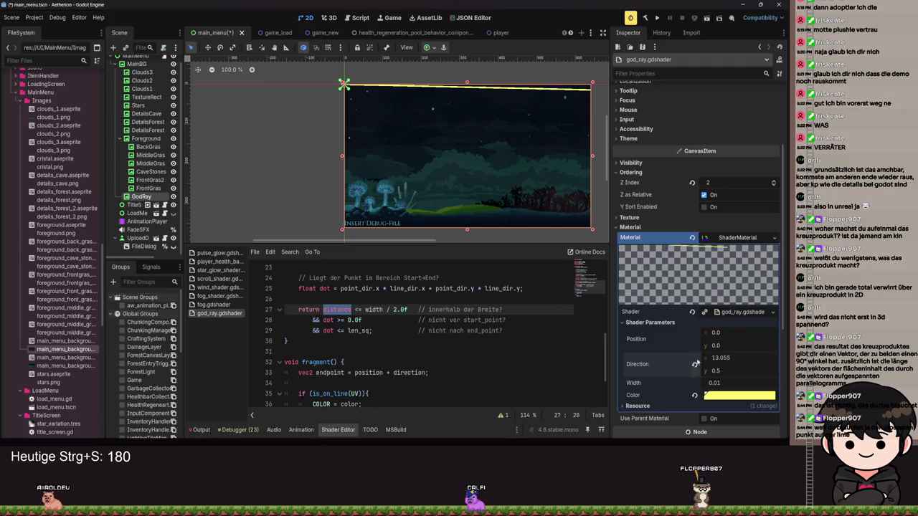
mouse_move(734, 360)
left_mouse_down()
mouse_move(713, 360)
mouse_move(742, 361)
left_mouse_up()
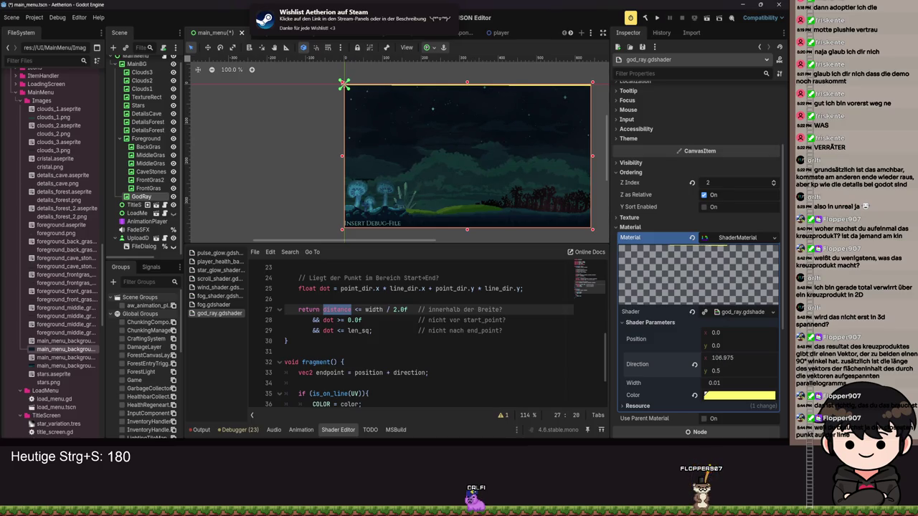
mouse_move(739, 357)
left_mouse_down()
mouse_move(712, 357)
mouse_move(734, 360)
mouse_move(717, 370)
mouse_move(720, 357)
mouse_move(723, 370)
mouse_move(737, 370)
mouse_move(720, 357)
left_mouse_up()
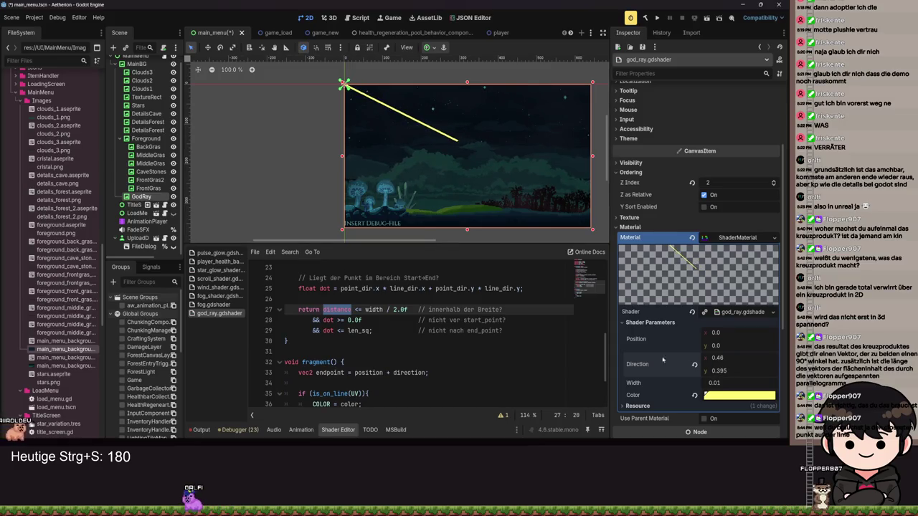
scroll(491, 319, "down", 2)
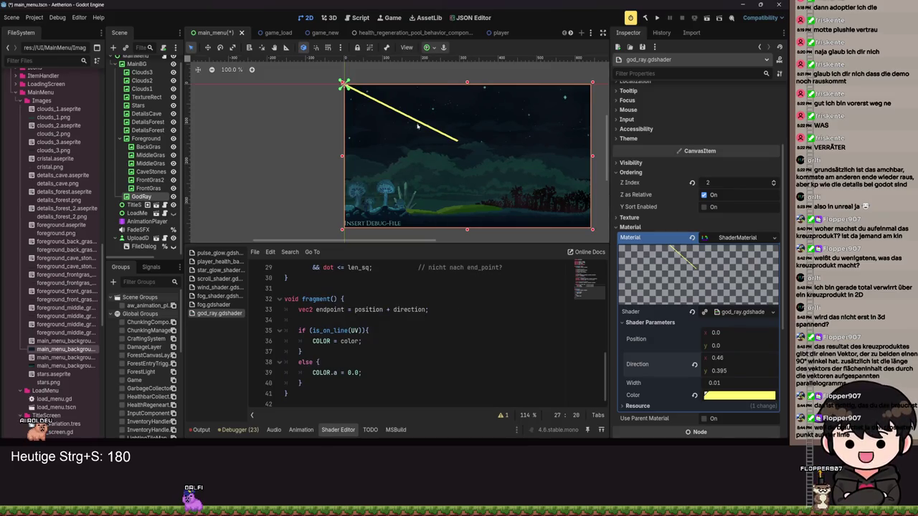
scroll(443, 152, "up", 8)
scroll(409, 325, "up", 9)
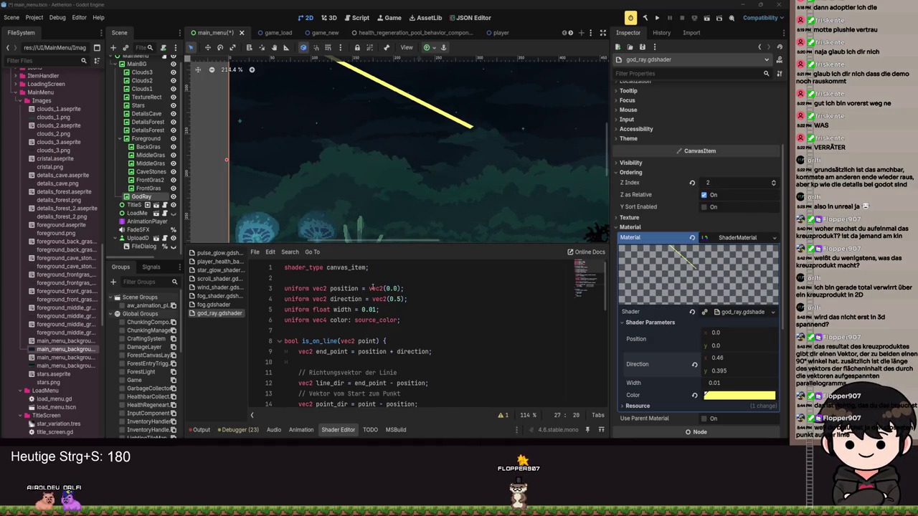
- Declare 'uniform int count = 5' after the color uniform, save, and begin a 'uniform float' line
left_click(421, 320)
key("Return")
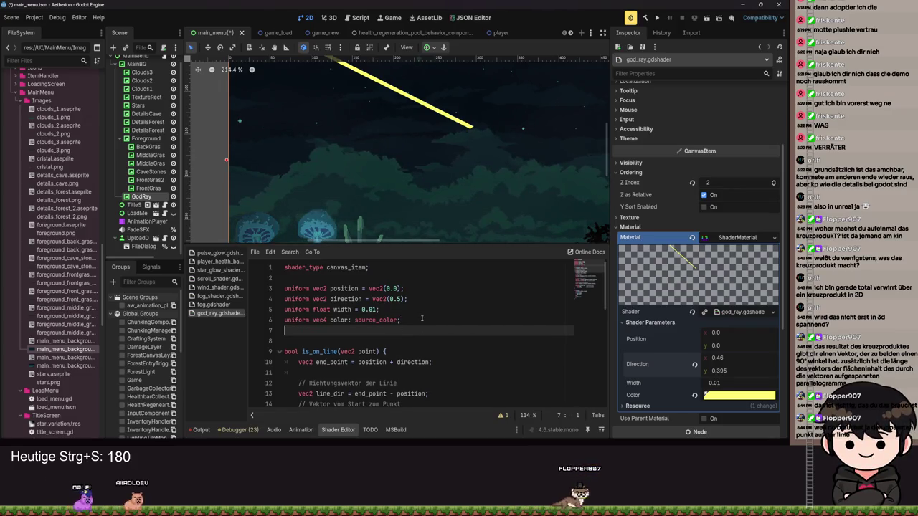
type("uniform ")
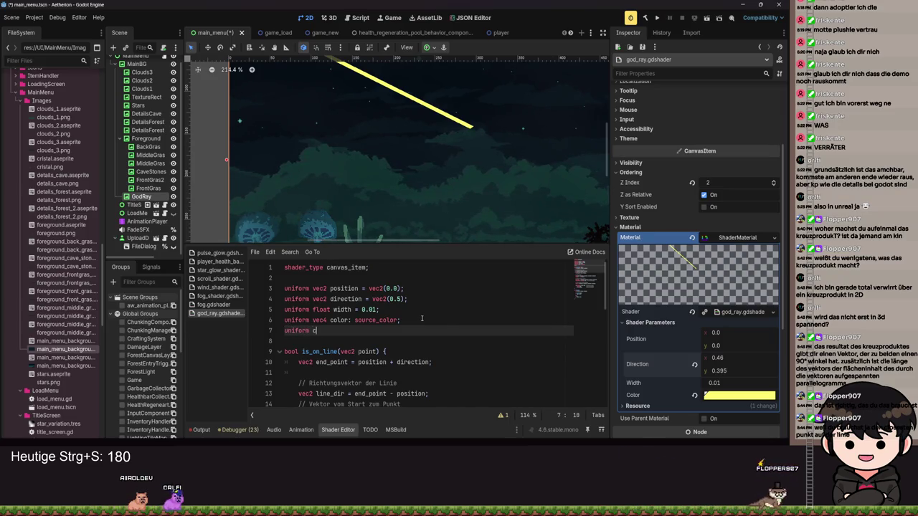
type("c")
key("BackSpace")
type("in")
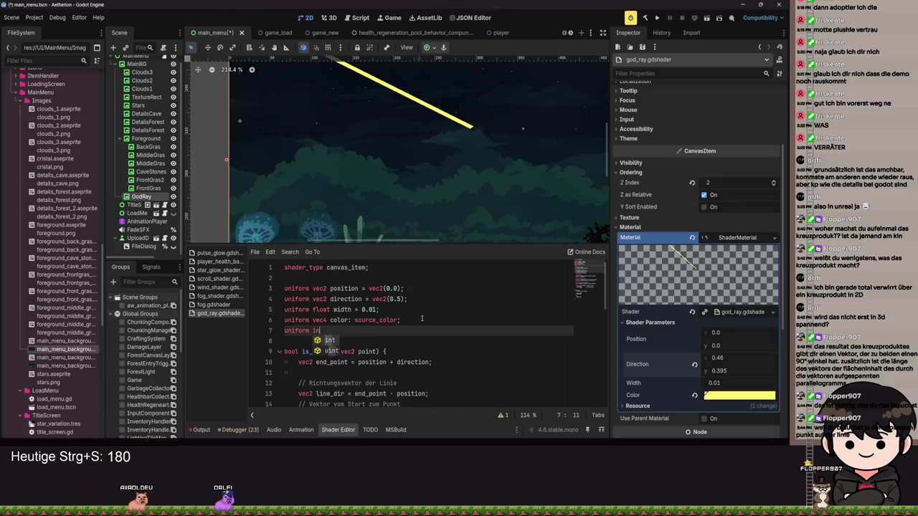
type("t count")
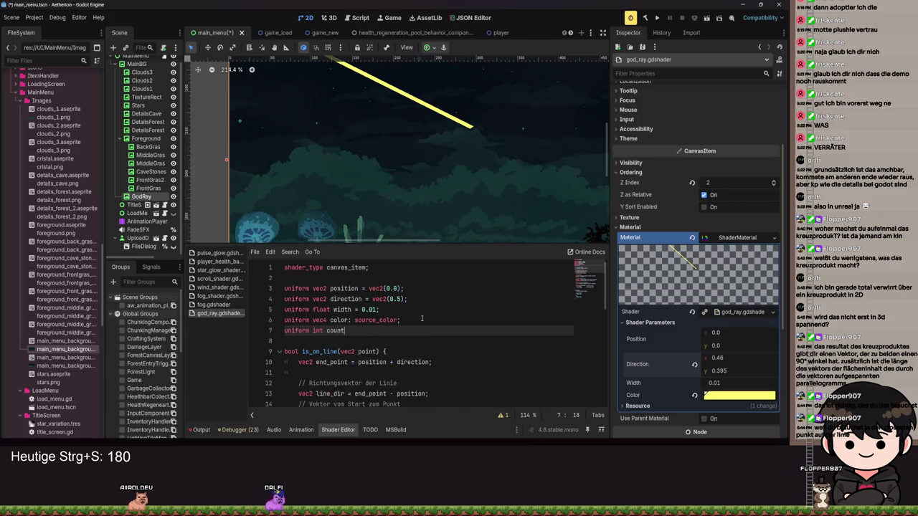
type(";")
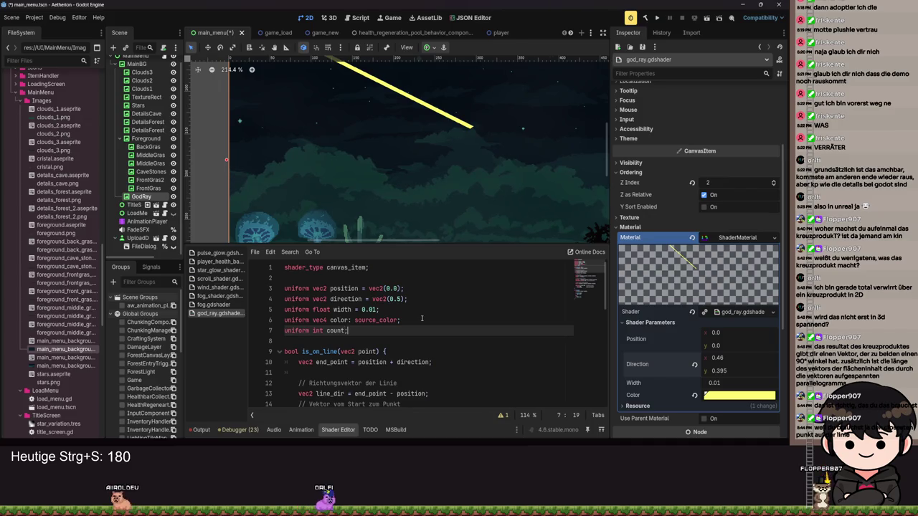
type(" = 5")
key("ctrl+s")
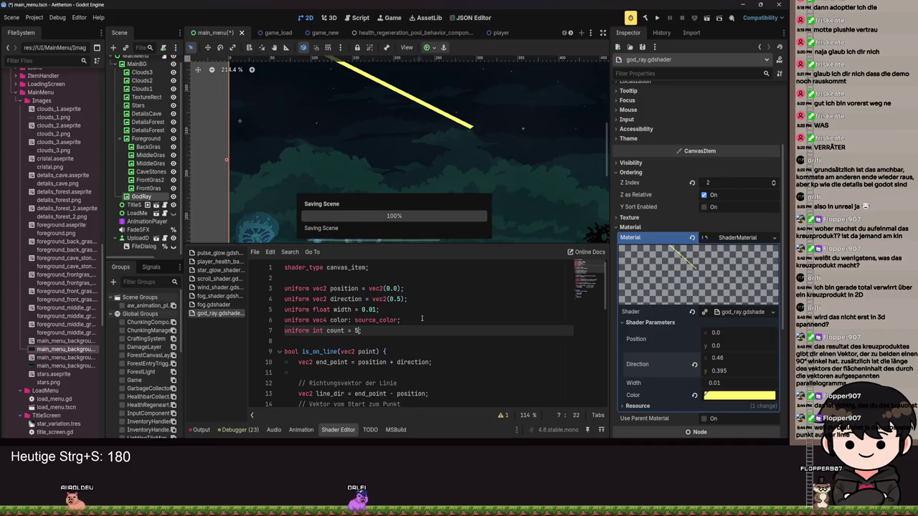
scroll(405, 292, "down", 2)
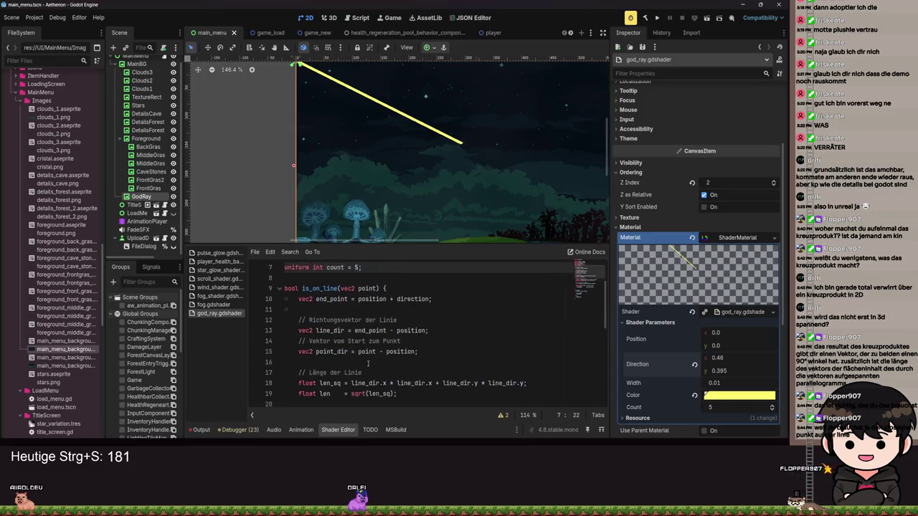
scroll(405, 292, "up", 2)
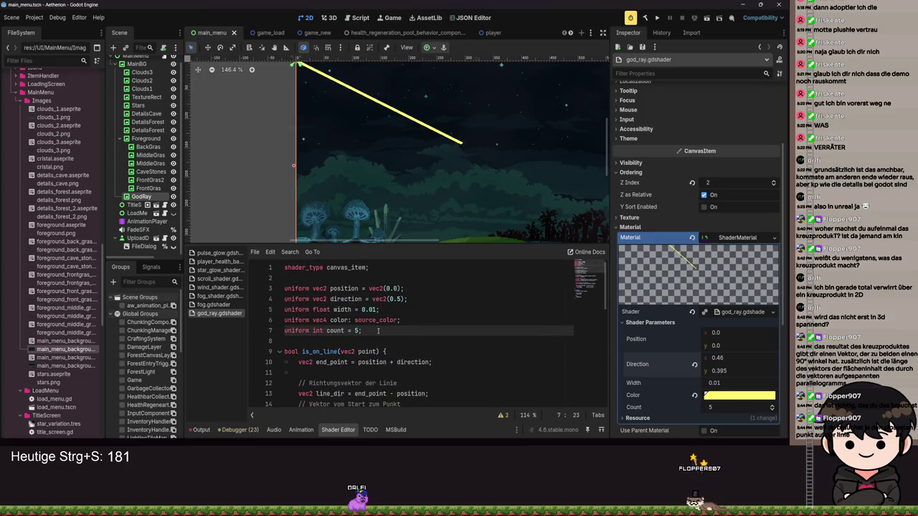
key("Return")
type("uniform ")
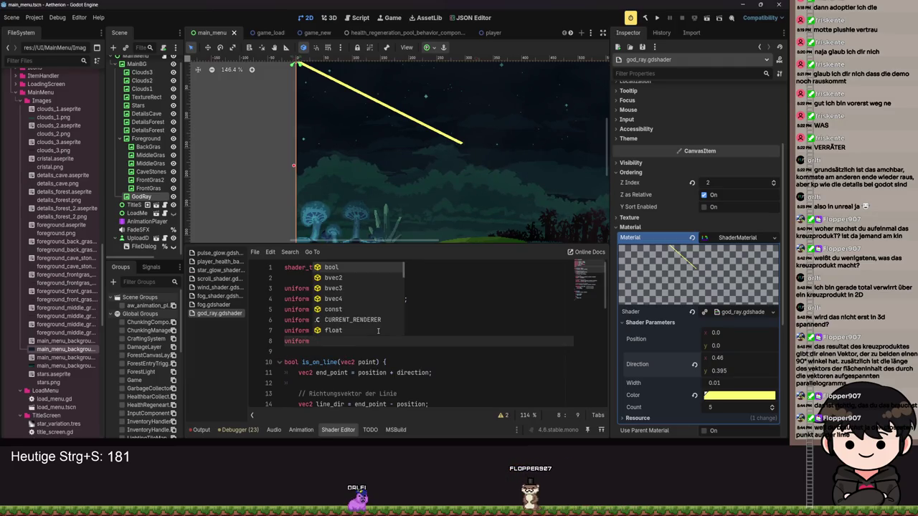
type("float dist_to_ray")
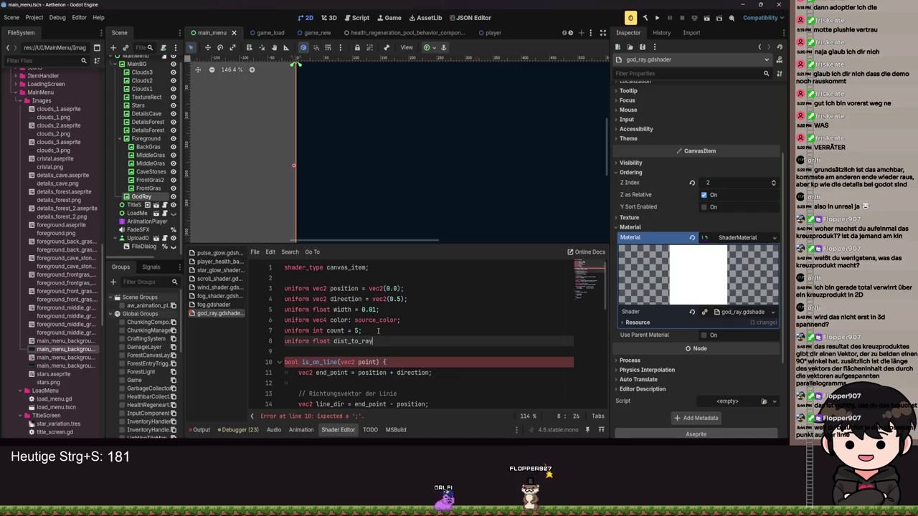
- Rewrite line 8 as 'uniform float gap = 0.2;' and save so the shader recompiles
key("BackSpace")
key("BackSpace")
key("BackSpace")
type("gap")
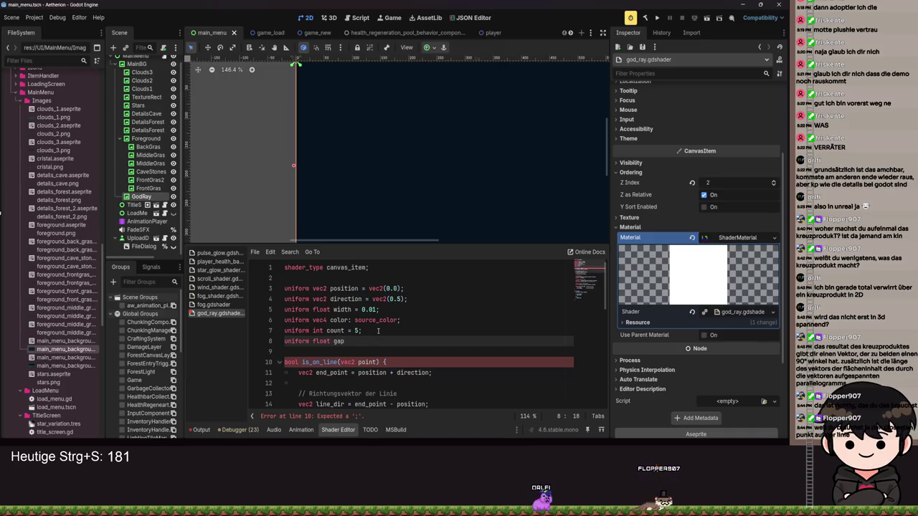
type(" = 0.2;")
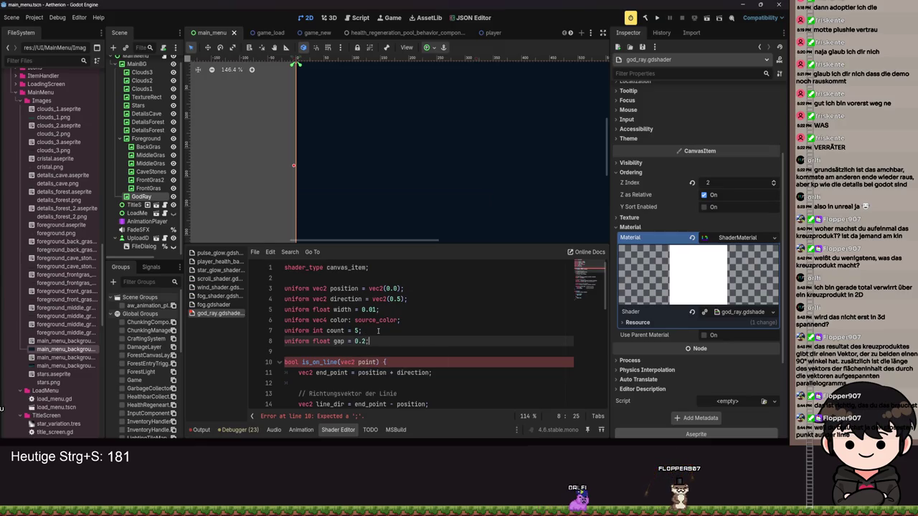
key("ctrl+s")
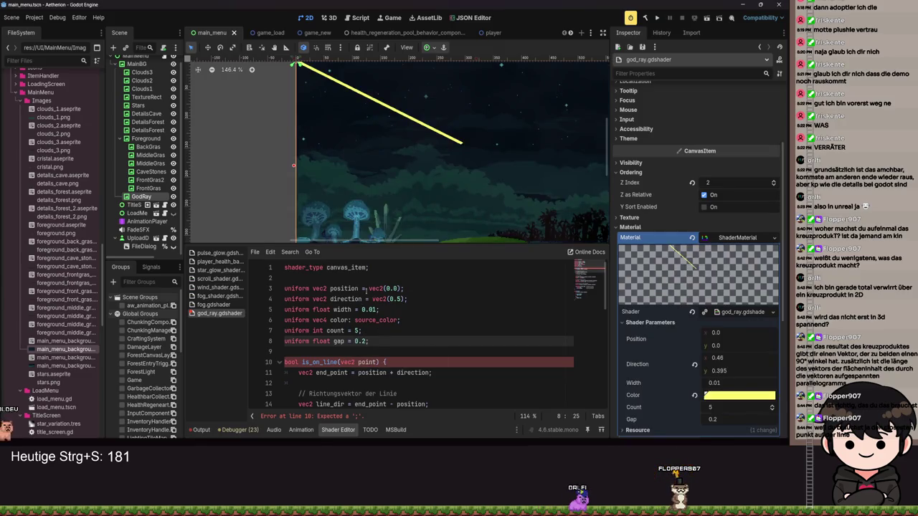
scroll(422, 183, "down", 1)
scroll(398, 334, "down", 2)
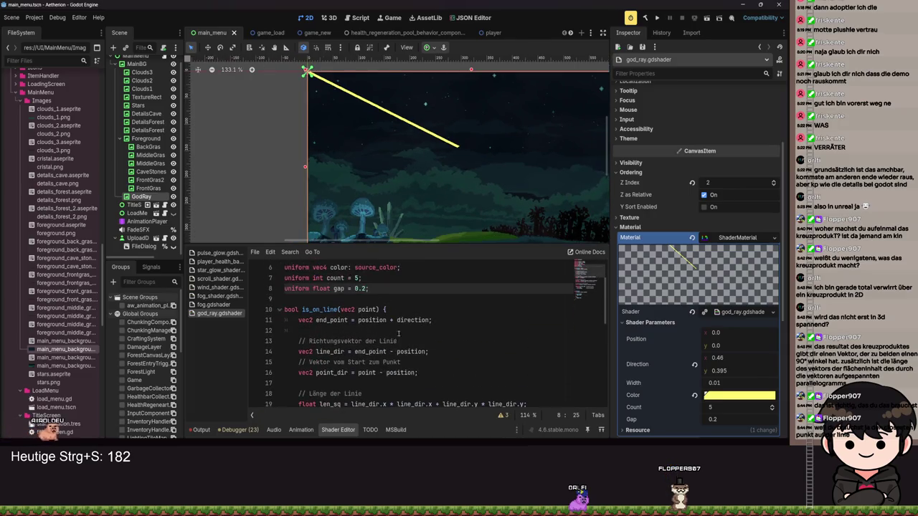
left_click(403, 311)
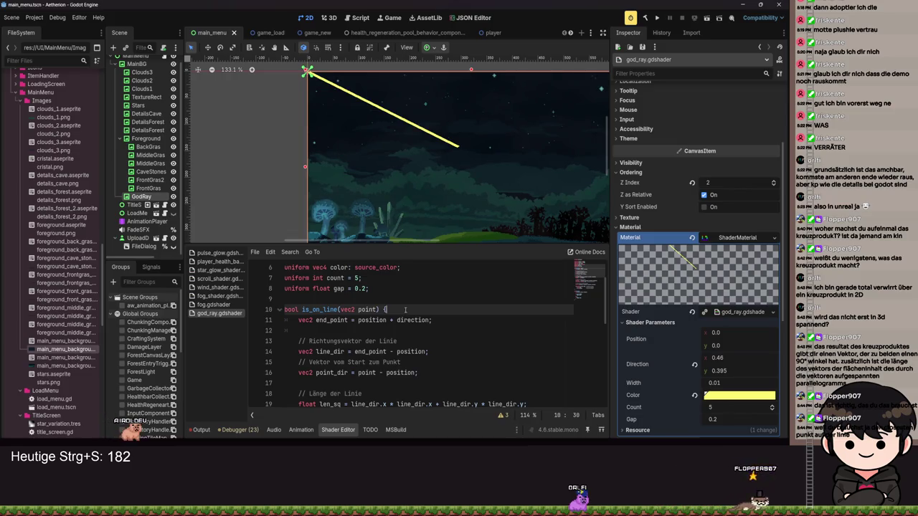
scroll(404, 310, "down", 3)
scroll(404, 309, "down", 5)
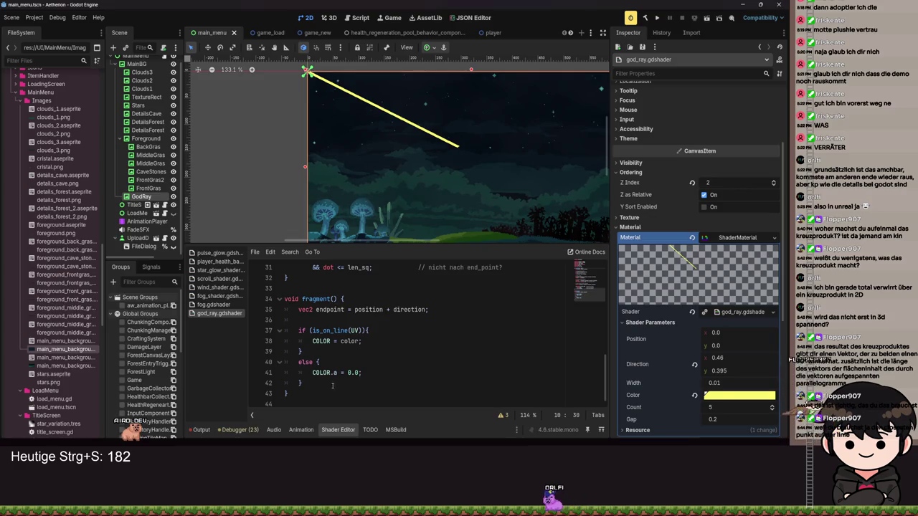
- Delete the unused endpoint line from fragment and save the shader
left_click(318, 309)
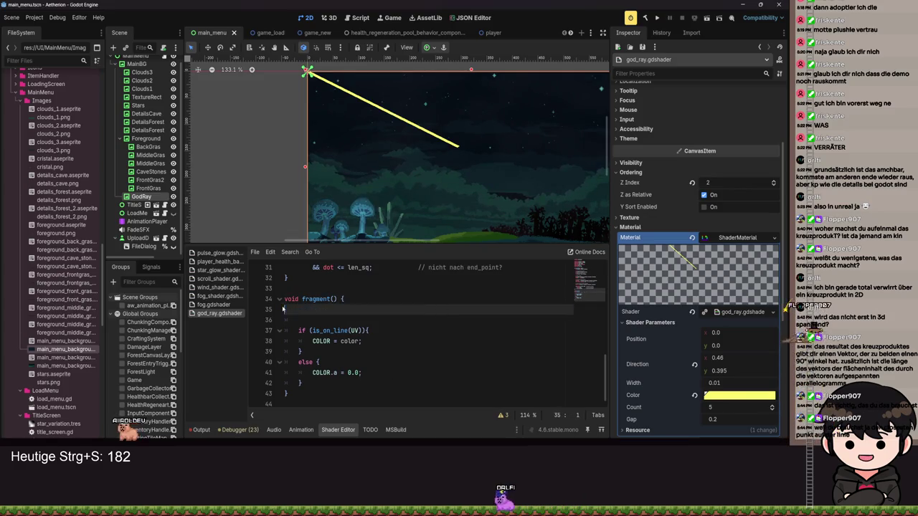
key("ctrl+x")
key("BackSpace")
key("BackSpace")
key("ctrl+s")
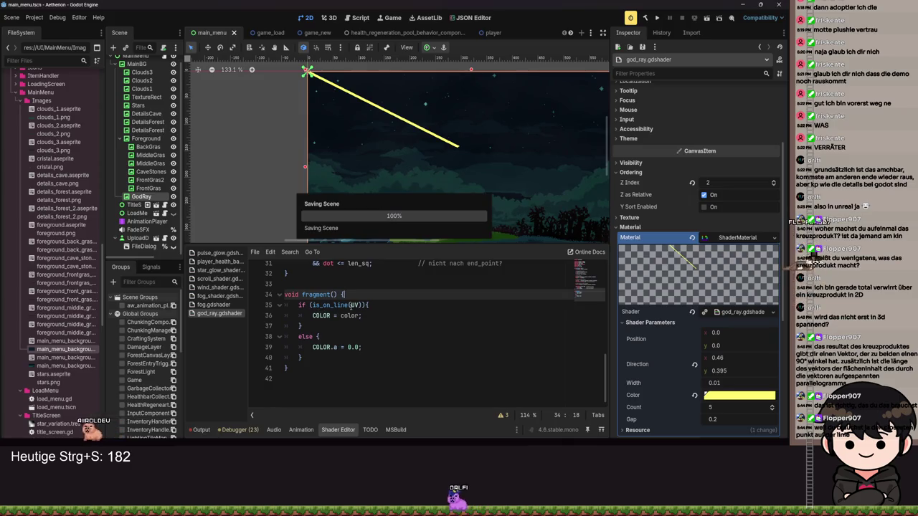
- Start fragment with a 'for (int i = 0; i < count; i++){' loop
key("Return")
type("for")
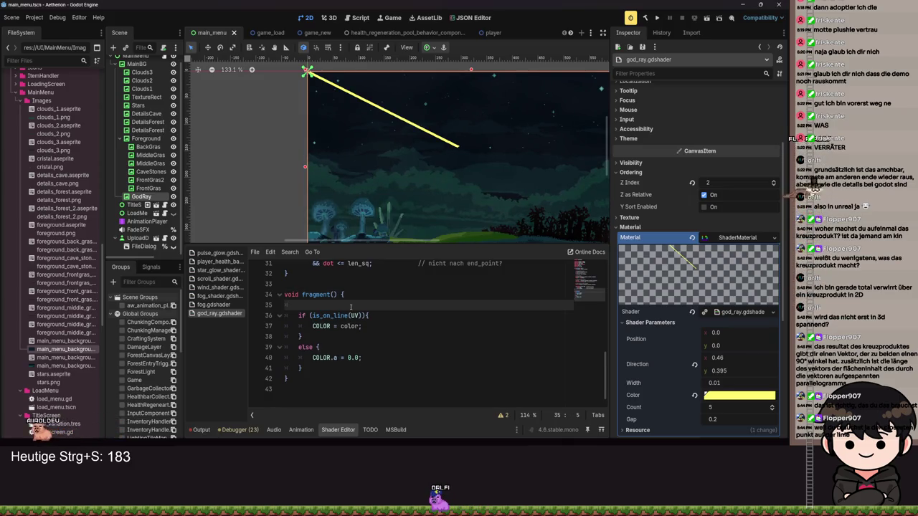
type(" (")
type("int i ")
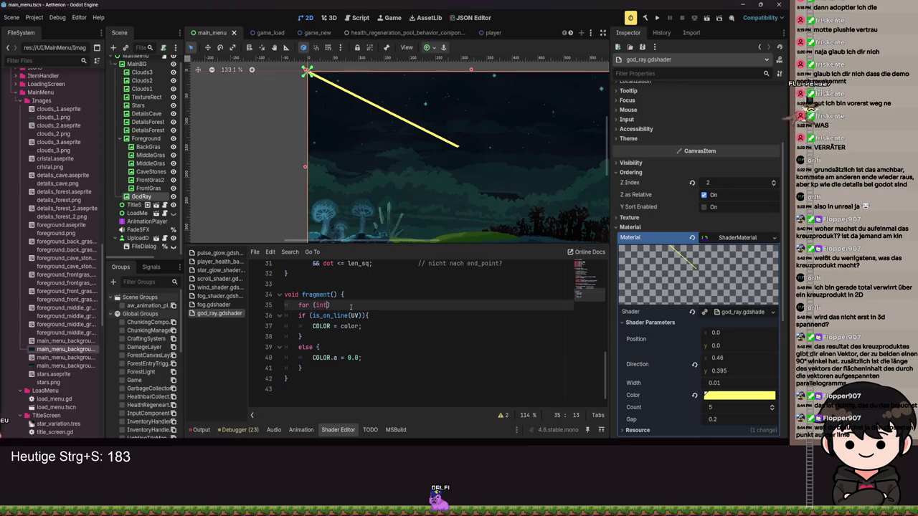
type("= 0; i < ")
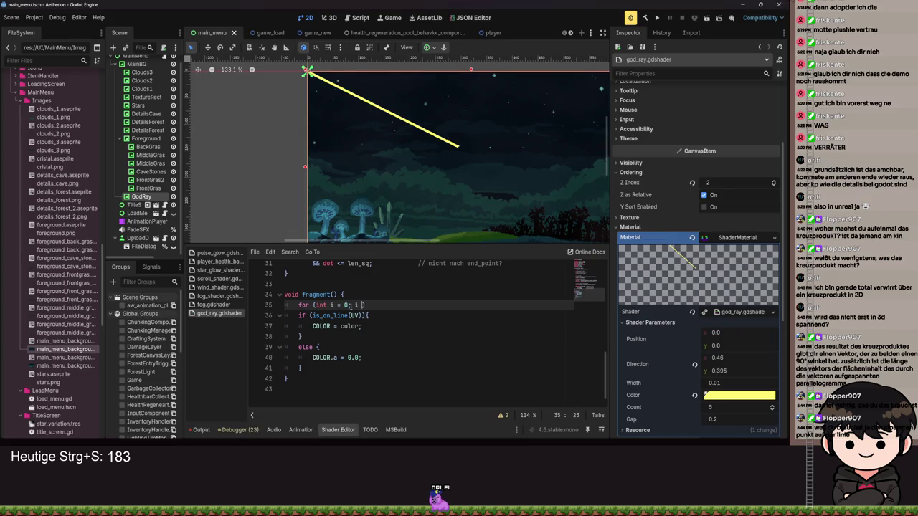
type("coui")
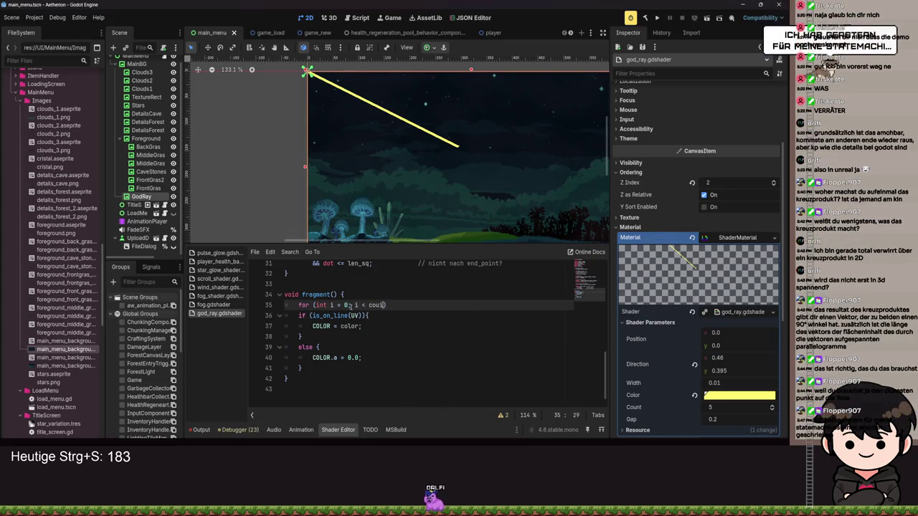
key("BackSpace")
type("nt; i")
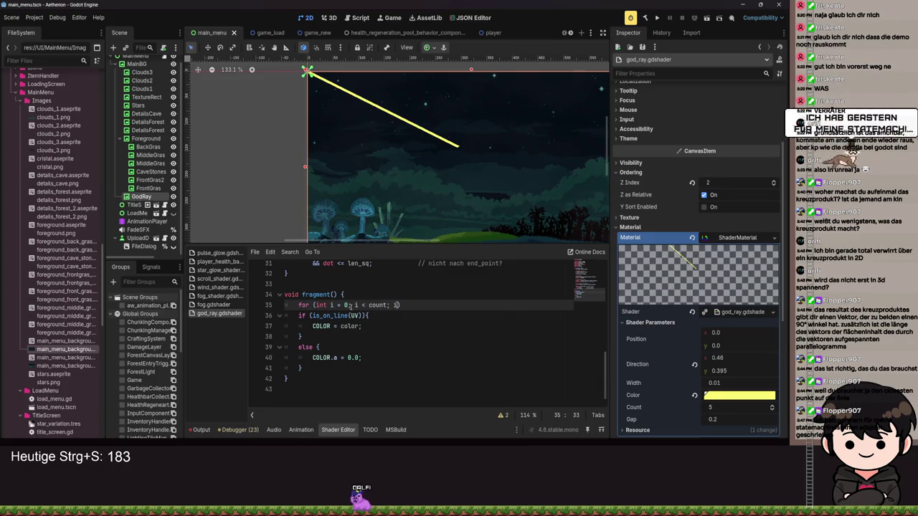
key("BackSpace")
type("; i++)")
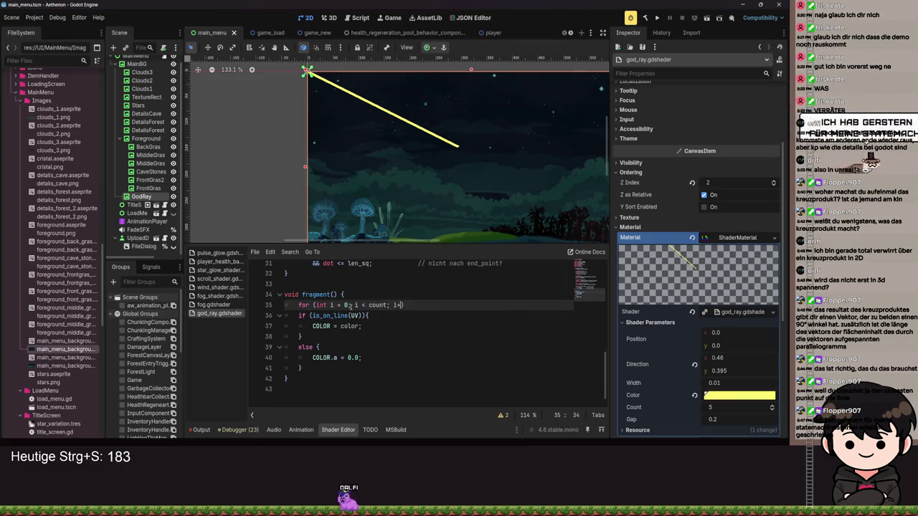
type("{")
key("Return")
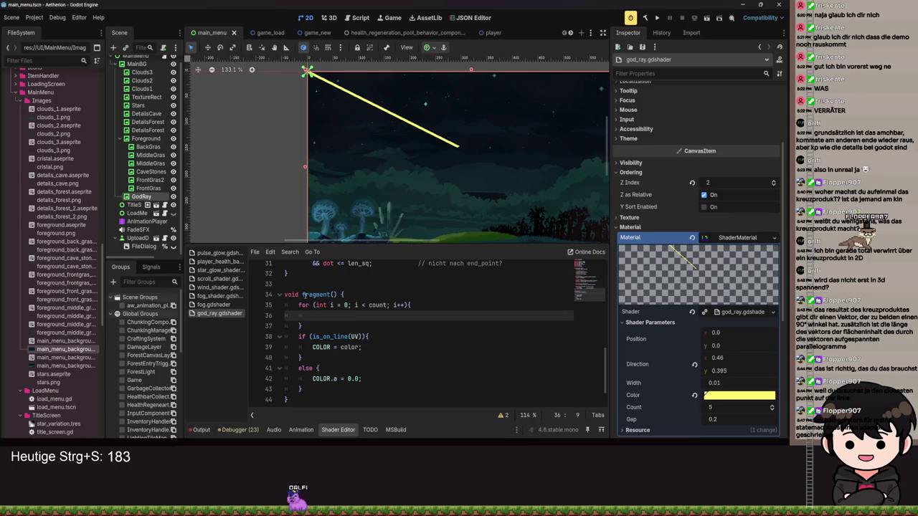
- Move the if/else colouring block into the loop body, indent it, and save
left_click_drag(302, 389, 283, 334)
key("alt+Up")
key("alt+Up")
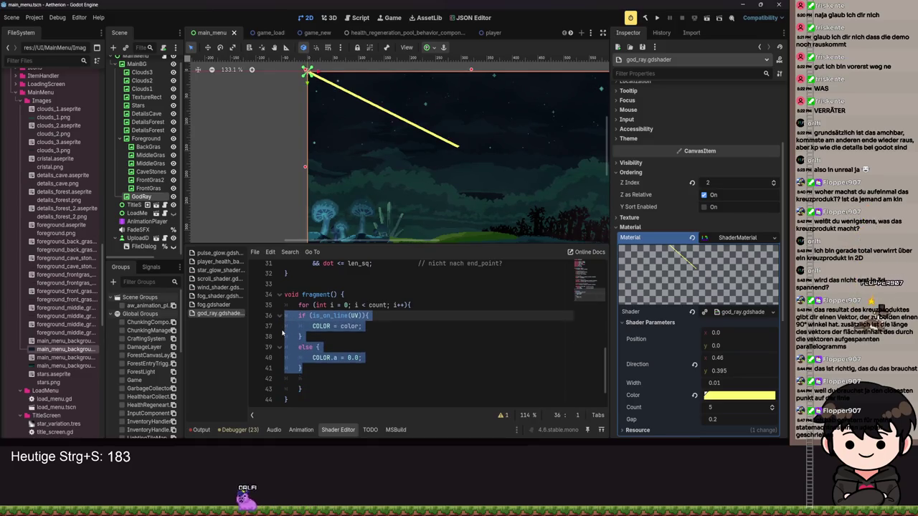
key("ctrl+s")
key("Tab")
left_click(467, 328)
key("ctrl+s")
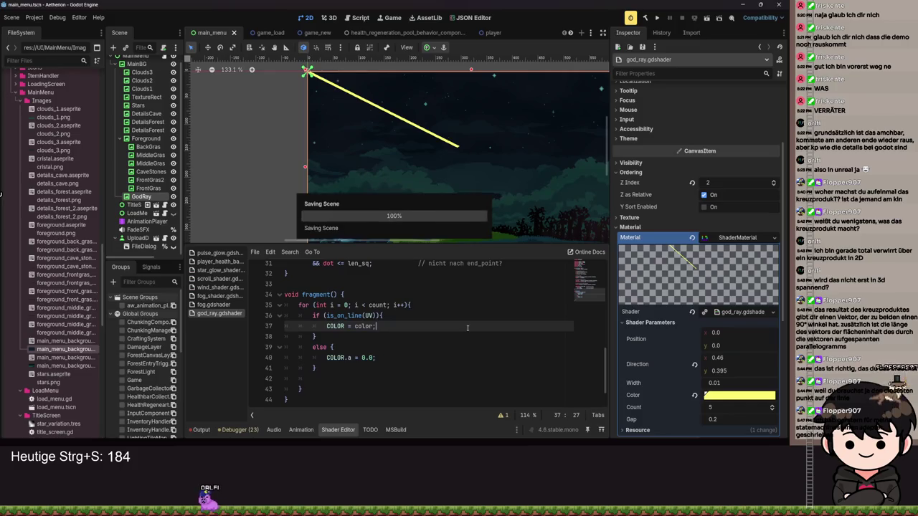
key("ctrl+s")
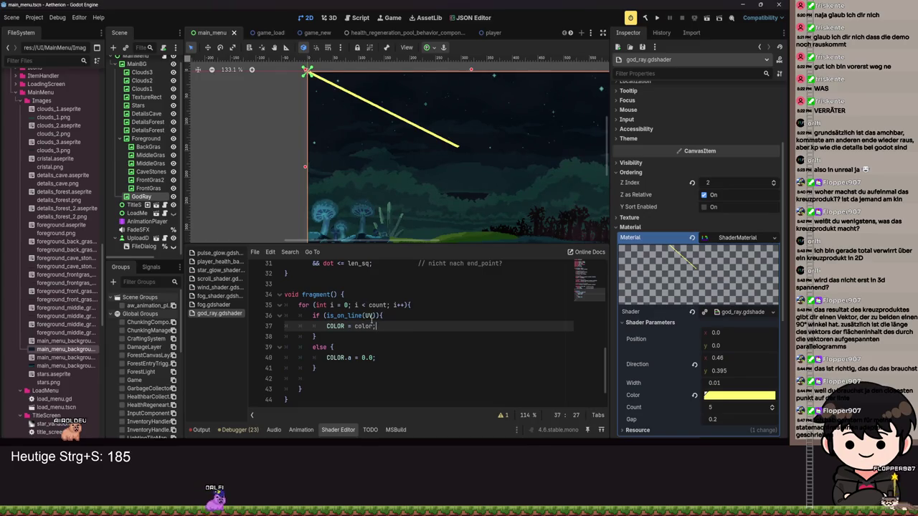
scroll(378, 316, "up", 10)
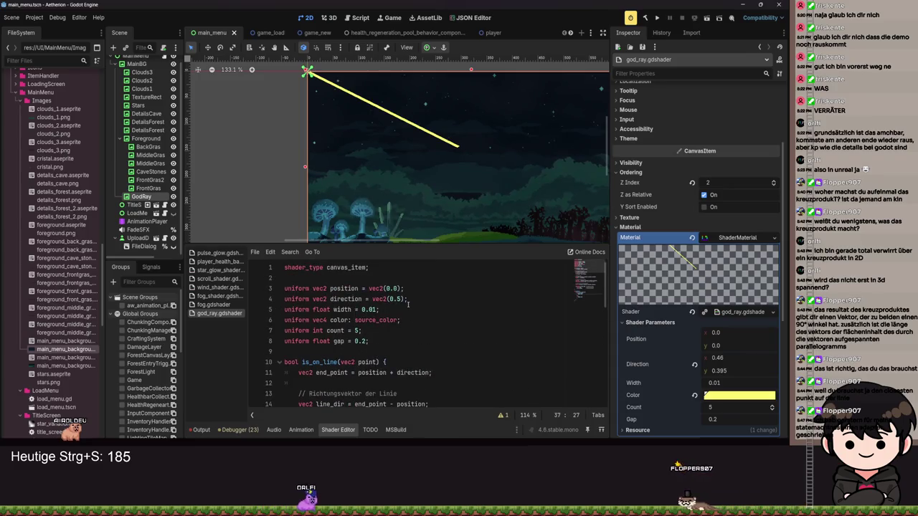
- Add vec2 start_point and vec2 end_point parameters to the is_on_line signature
scroll(380, 309, "down", 3)
scroll(380, 308, "up", 1)
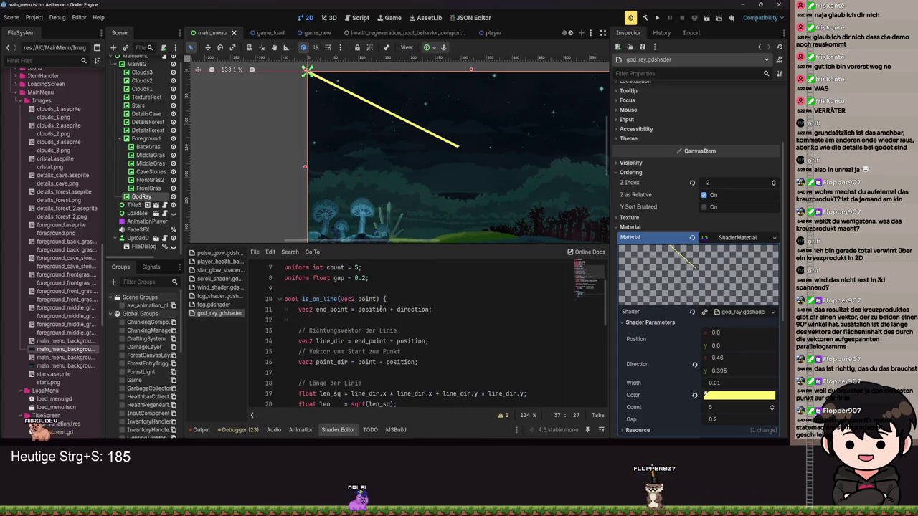
left_click(344, 299)
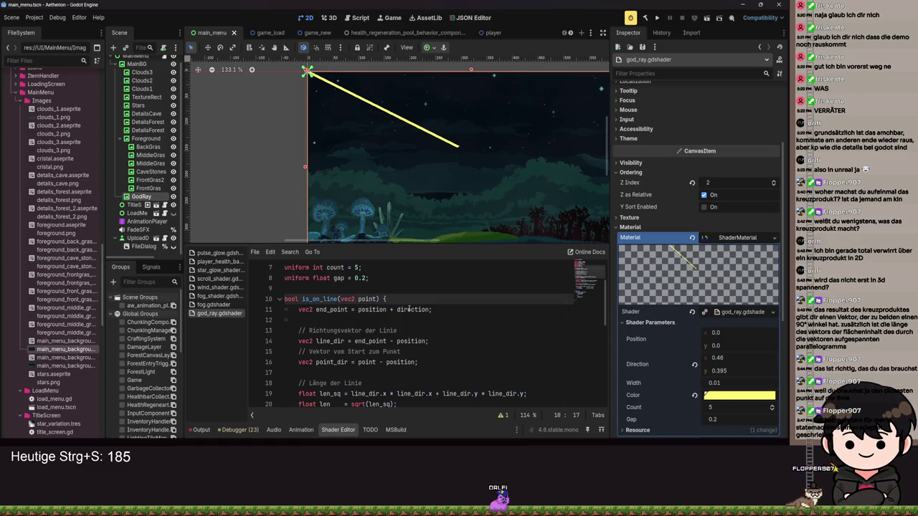
scroll(398, 309, "down", 1)
scroll(387, 308, "up", 1)
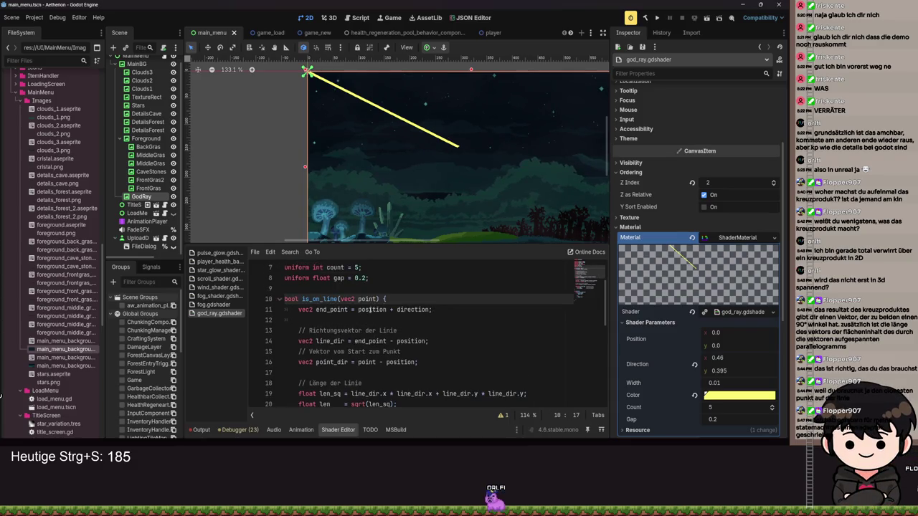
type("e")
key("Return")
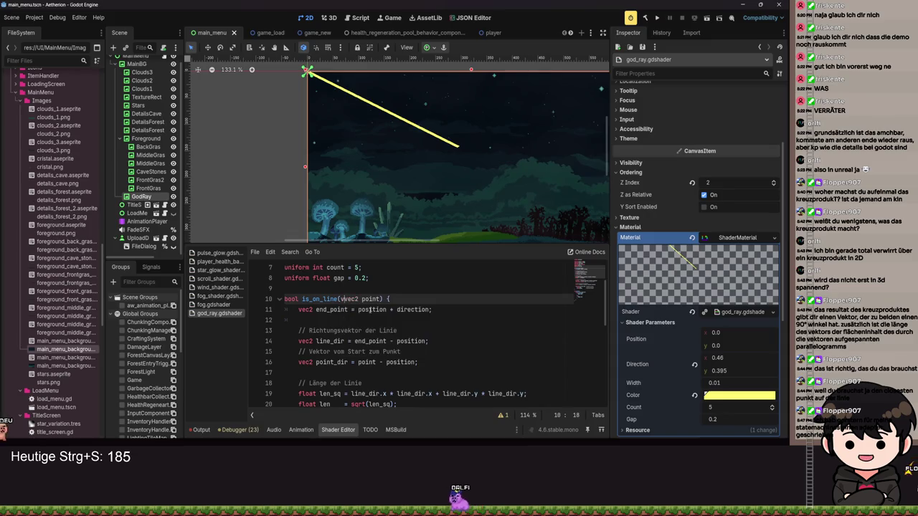
type("st")
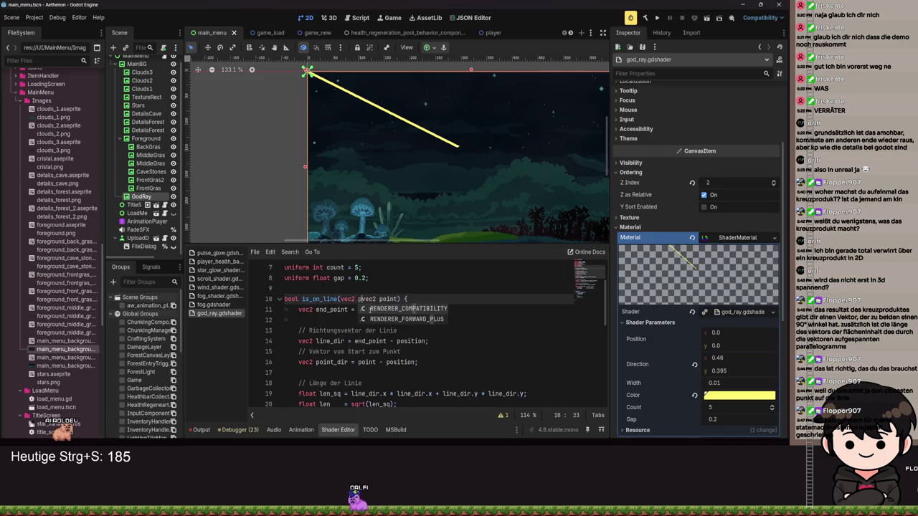
key("Escape")
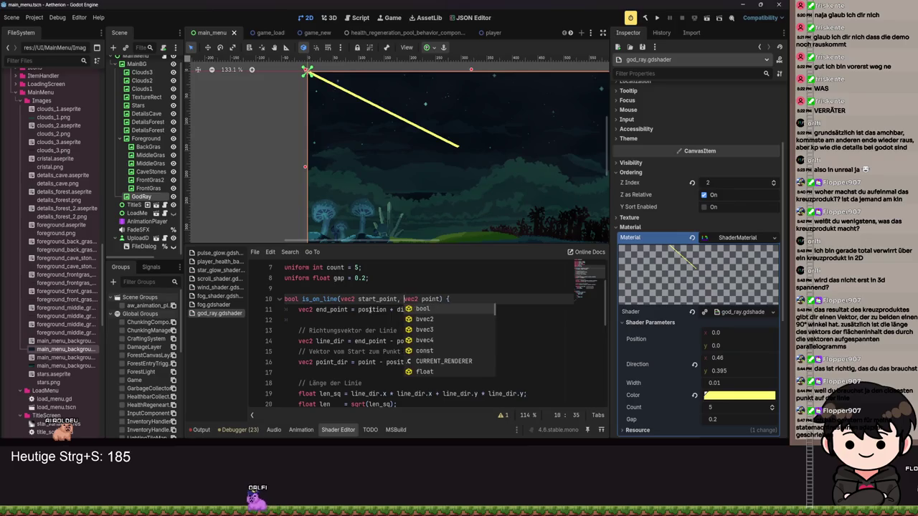
type("vec2 end")
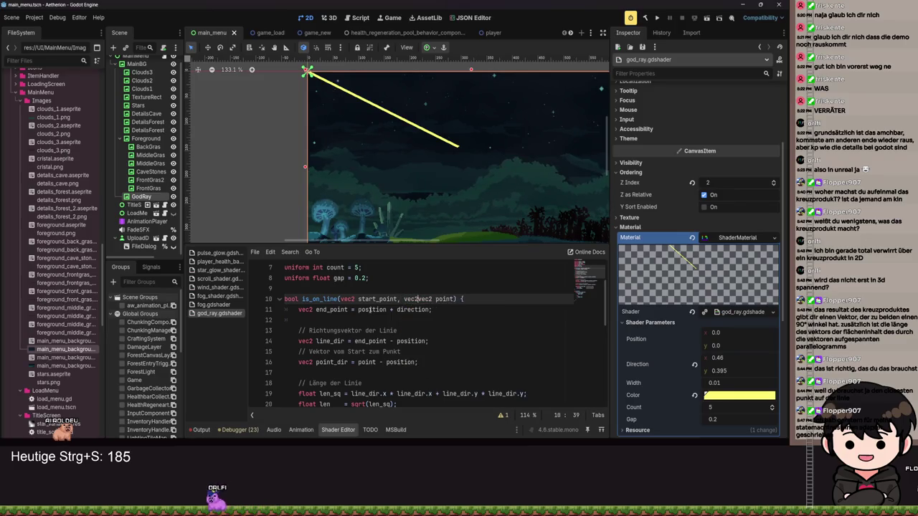
type("_point")
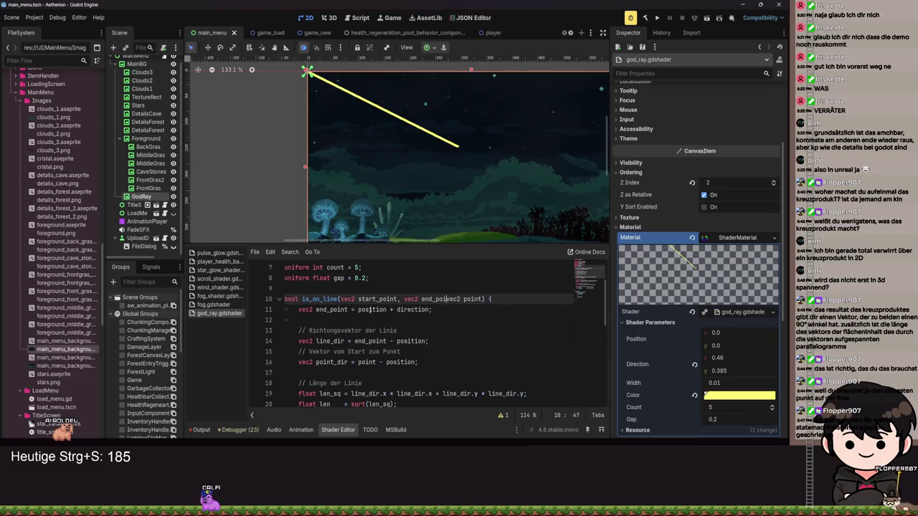
type(",")
- Delete the old end_point line, use start_point instead of position in line_dir and point_dir, and save
key("End")
key("shift+Down")
key("BackSpace")
double_click(409, 331)
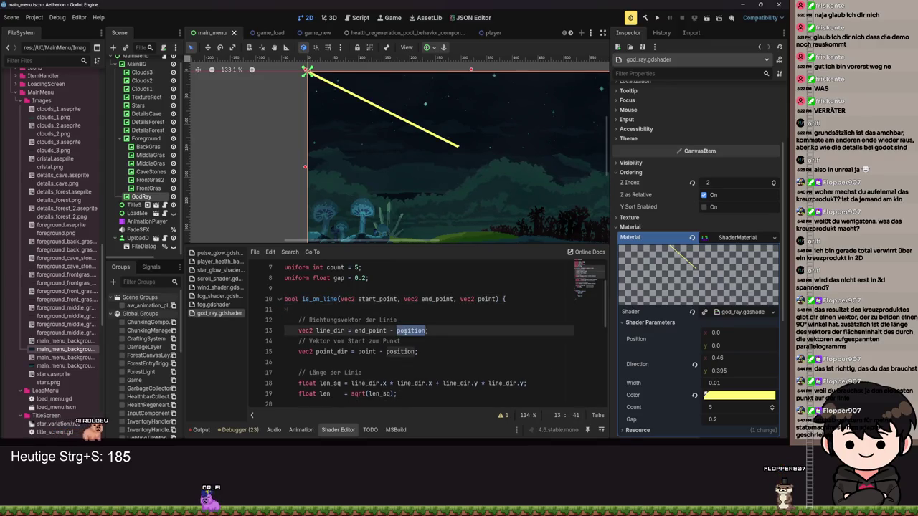
type("start_point")
key("Down")
key("Down")
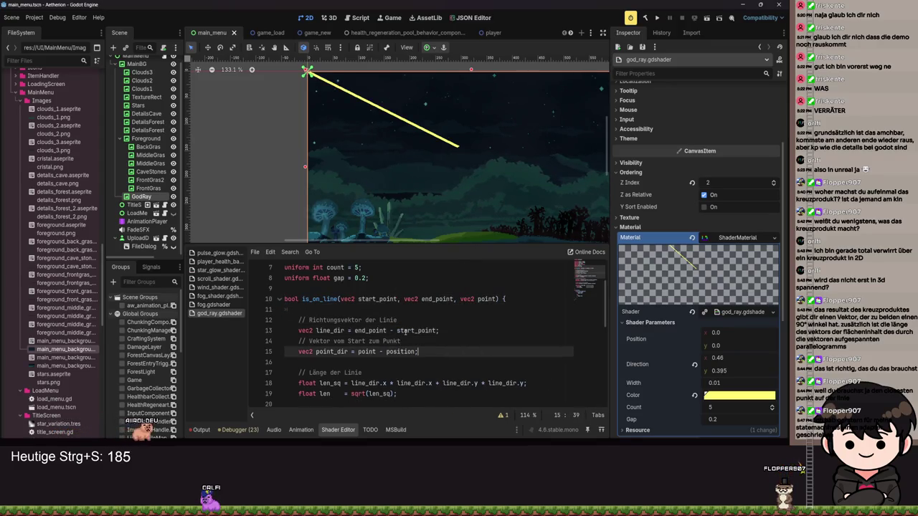
key("ctrl+BackSpace")
type("start_point")
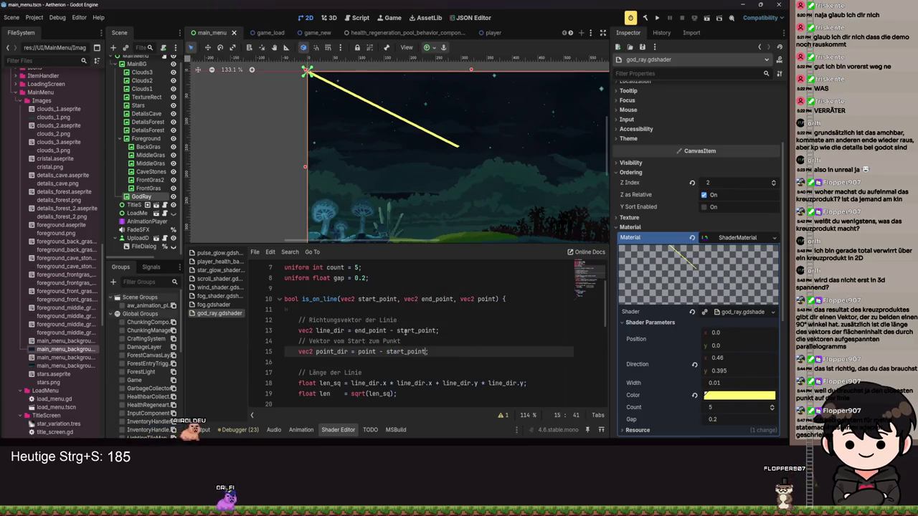
key("ctrl+s")
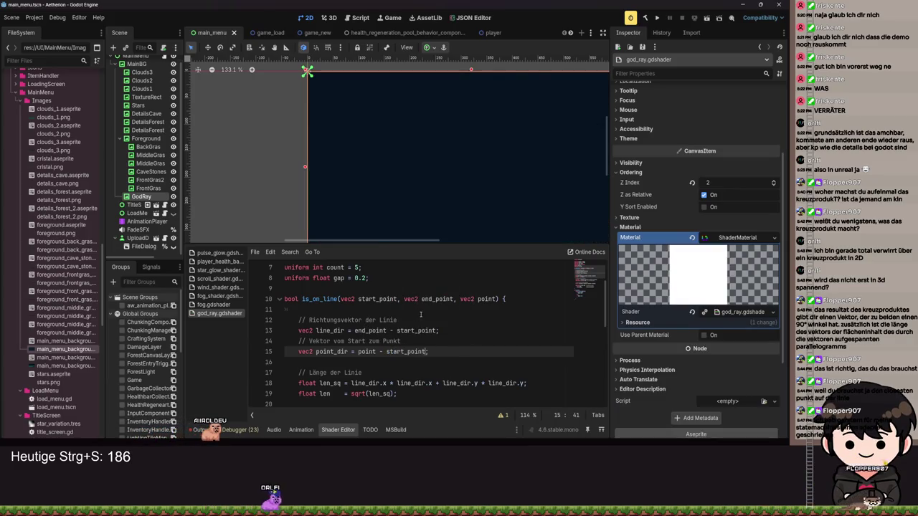
- Inside the for loop, declare start_point = position and begin an end_point line from start_point
scroll(432, 277, "up", 2)
left_click(323, 413)
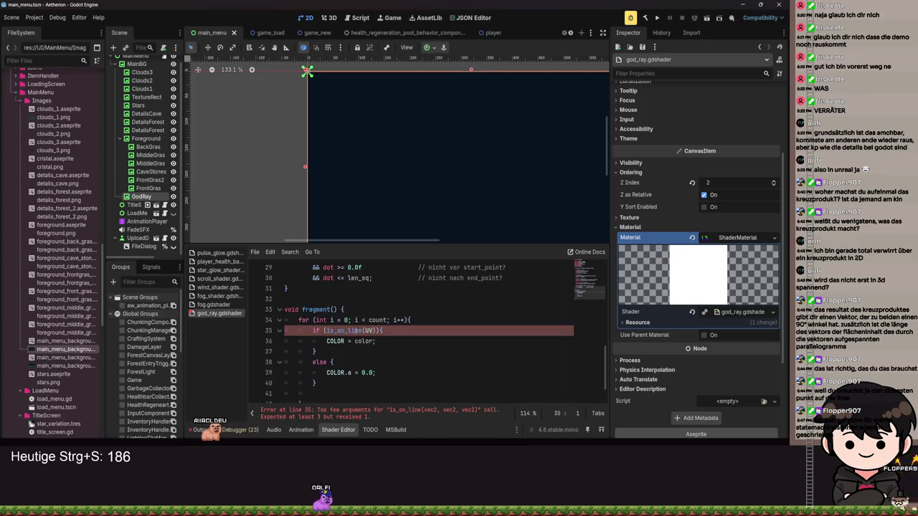
left_click(365, 310)
key("ctrl+s")
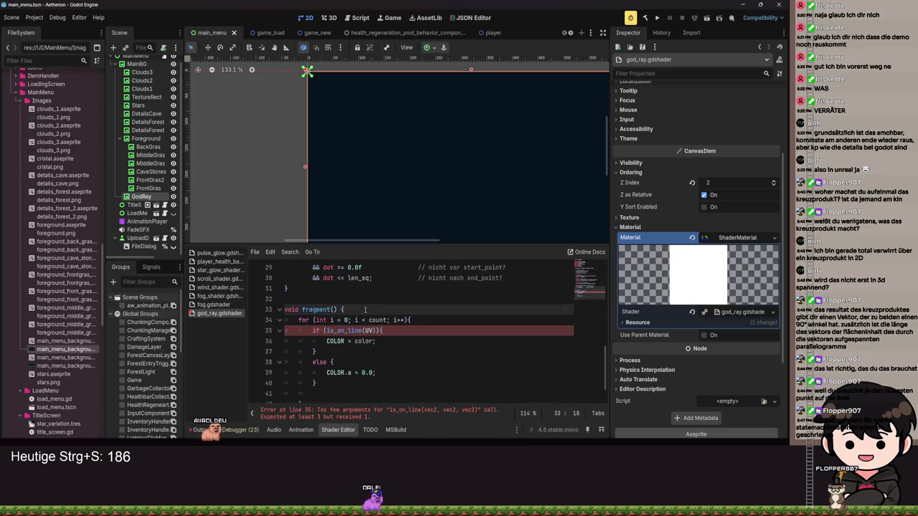
left_click(423, 320)
key("Return")
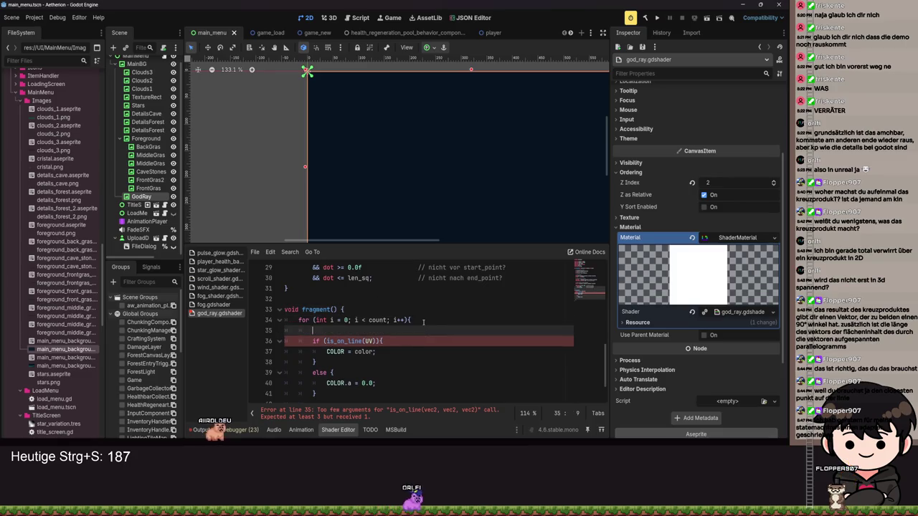
type("float st")
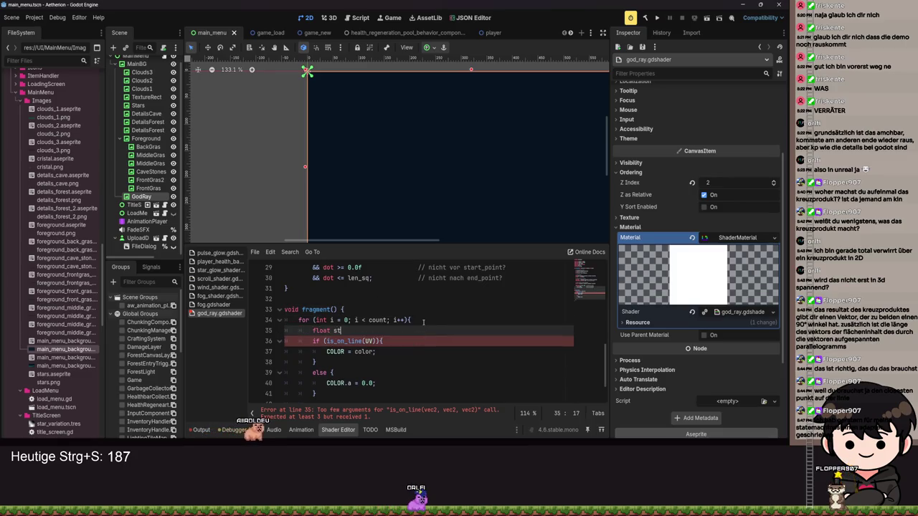
type("art_po")
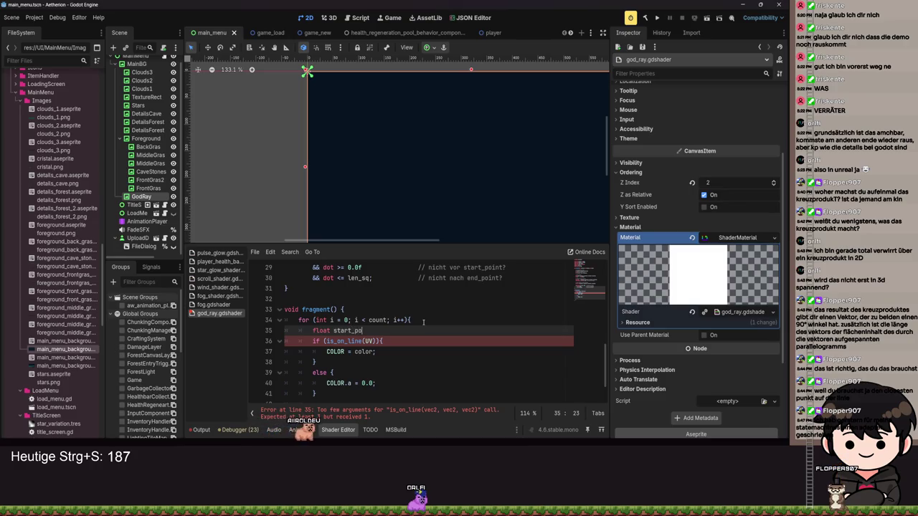
type("int = pos")
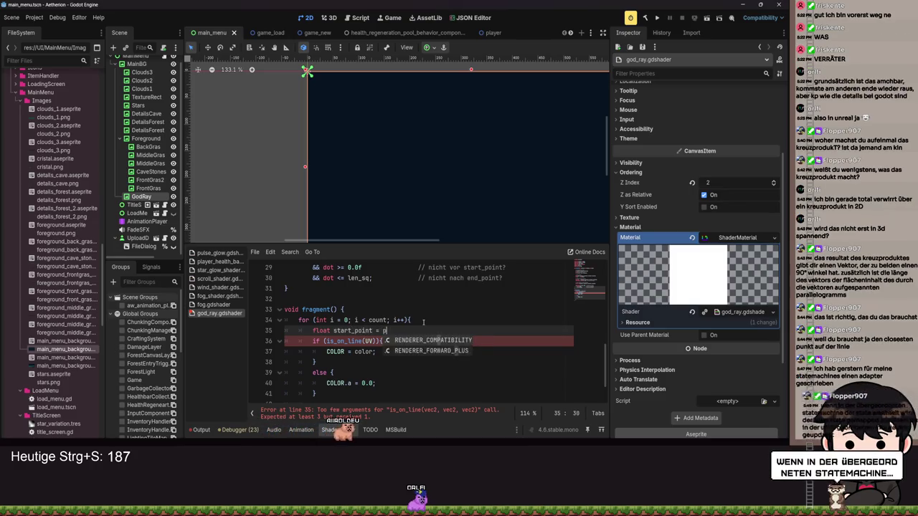
key("Return")
type(";")
key("Return")
type("float")
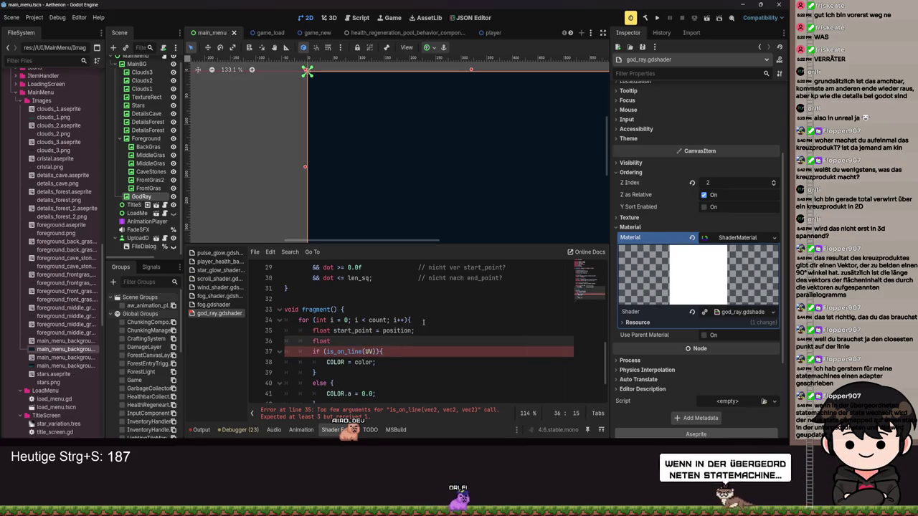
type(" end_point ")
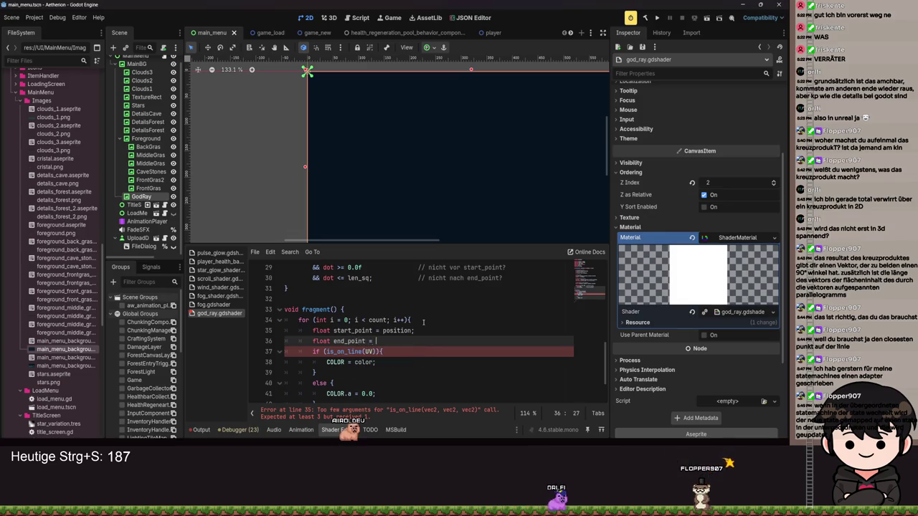
type("= ")
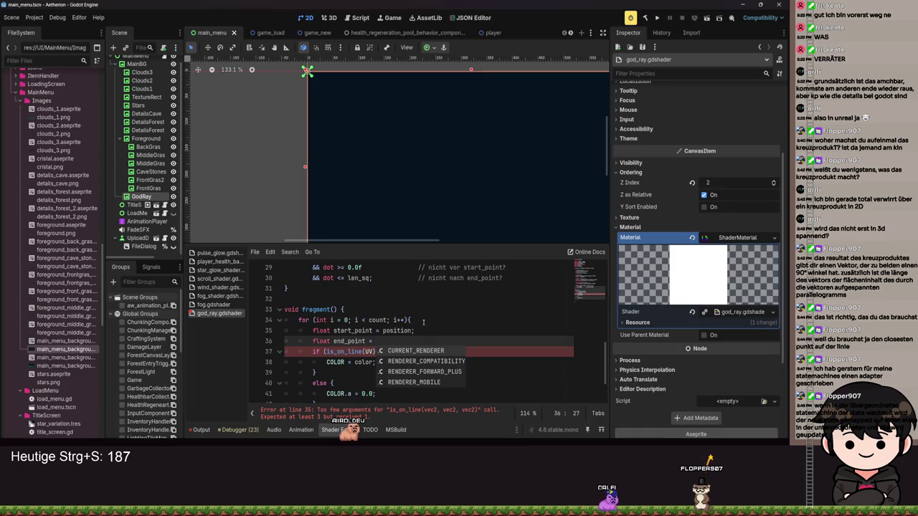
type("po")
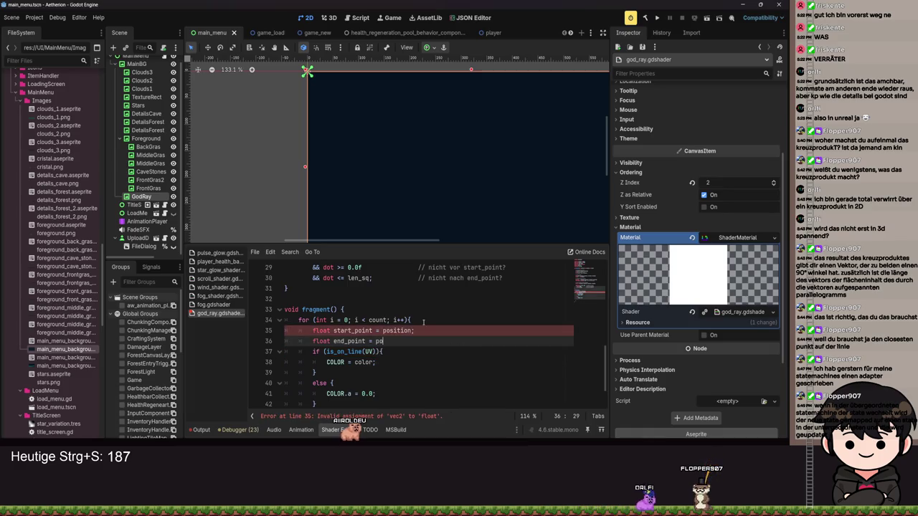
type("siti")
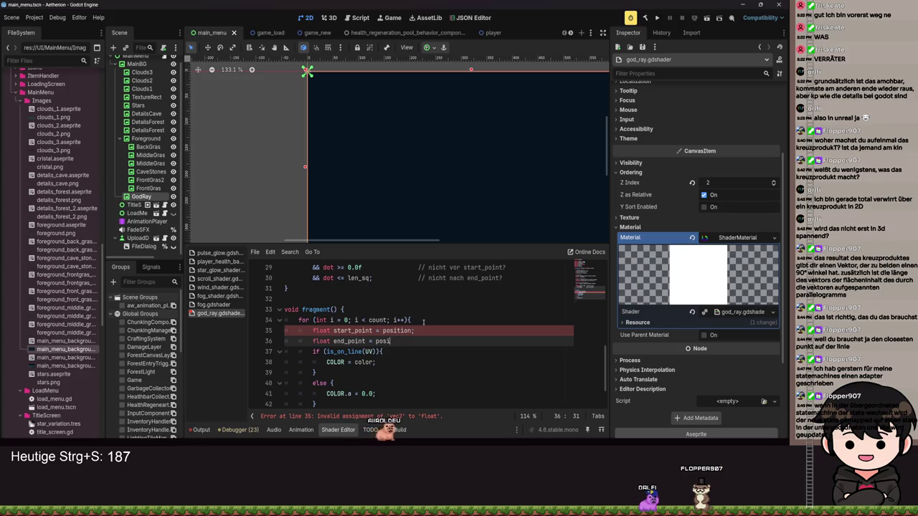
key("BackSpace")
key("BackSpace")
type("start_")
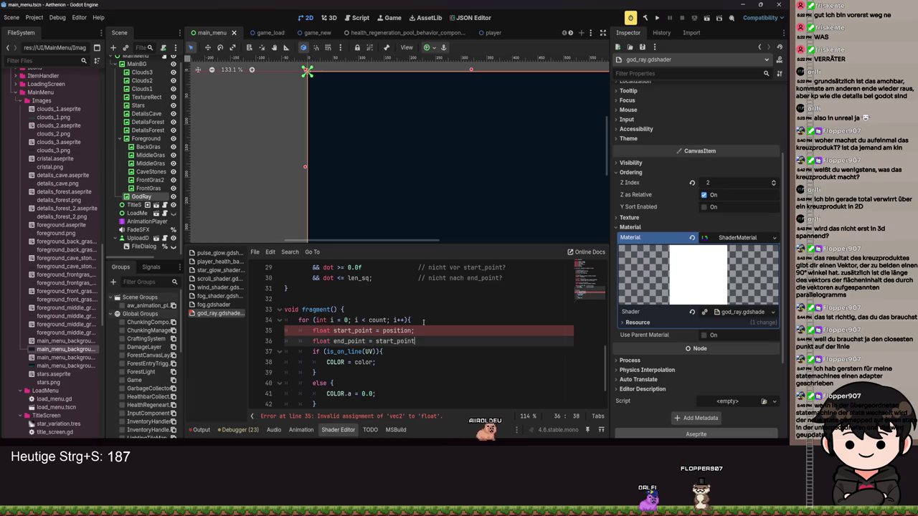
- Make both points vec2 and set end_point = start_point + direction
double_click(321, 331)
type("vec")
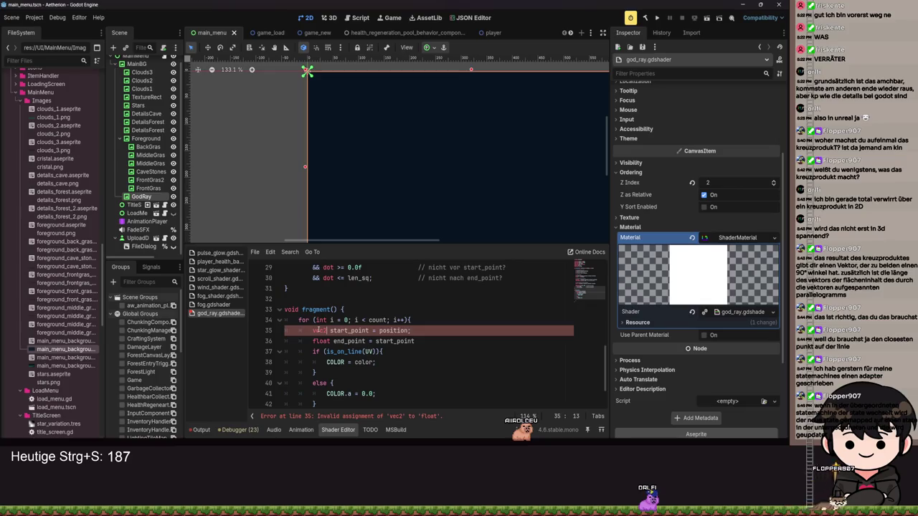
type("2")
double_click(321, 341)
type("v3")
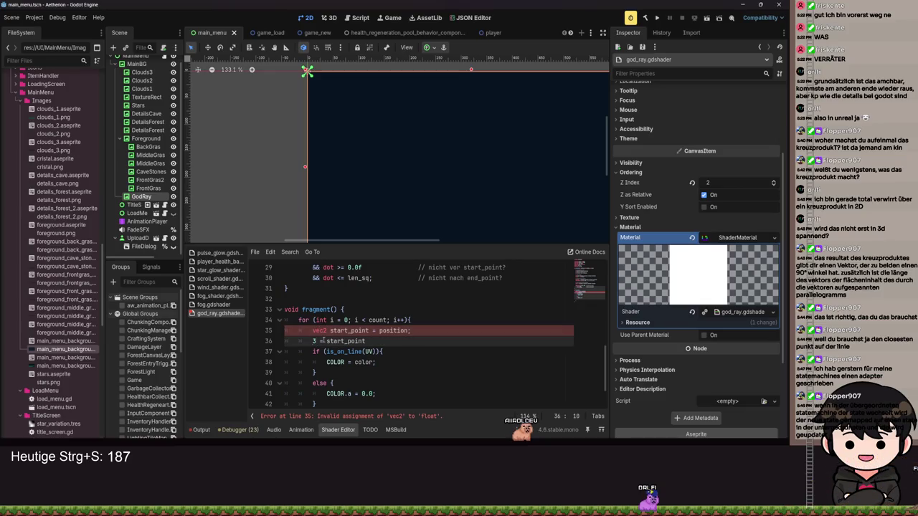
type("vec2")
key("ctrl+Right")
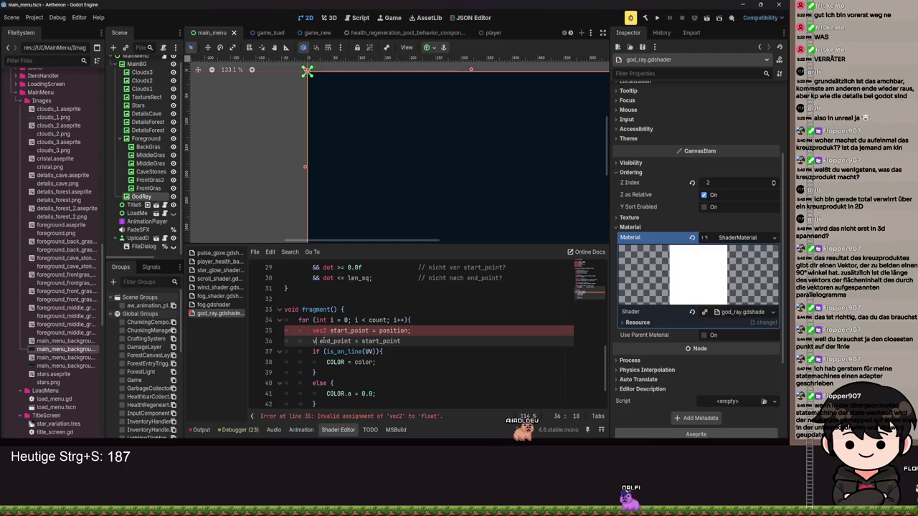
key("End")
type("+ di")
key("Return")
type(";")
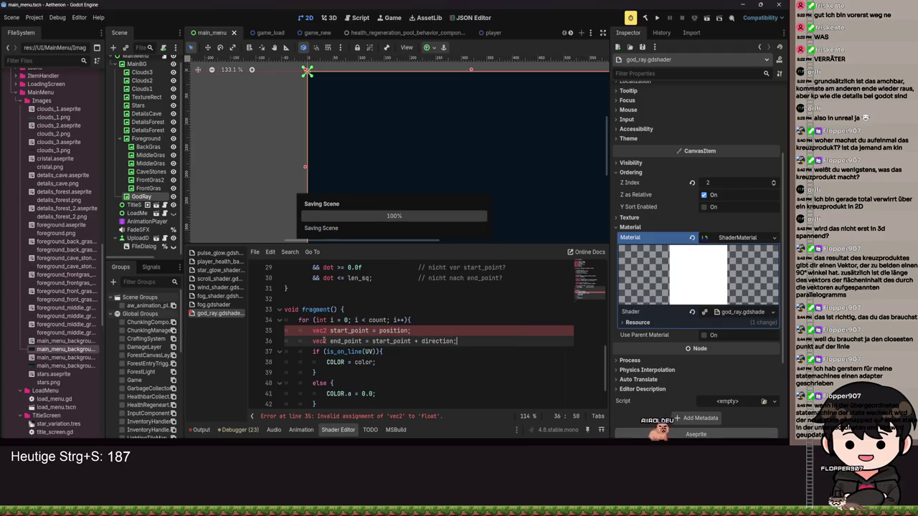
- Call is_on_line(start_point, end_point, UV) in the loop and save
left_click(368, 352)
key("ctrl+s")
key("BackSpace")
key("Delete")
type("start_point, end")
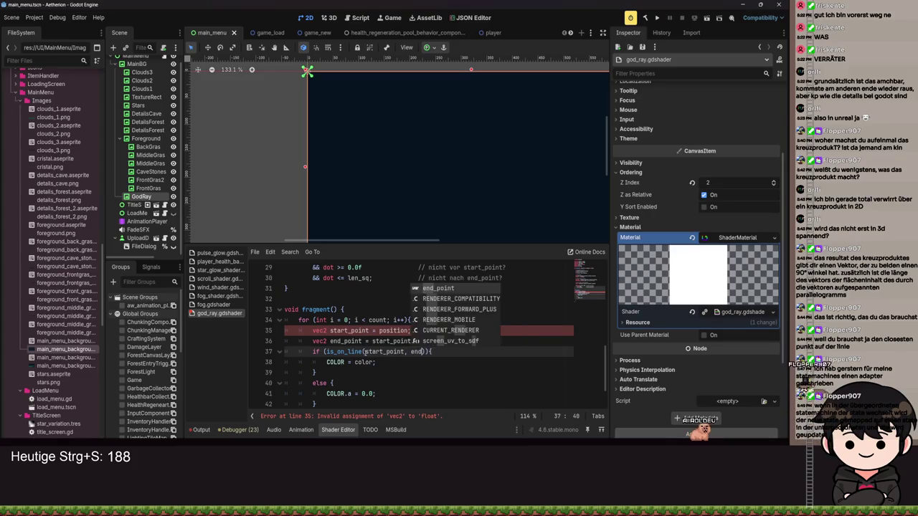
key("Return")
type(", UV")
key("ctrl+s")
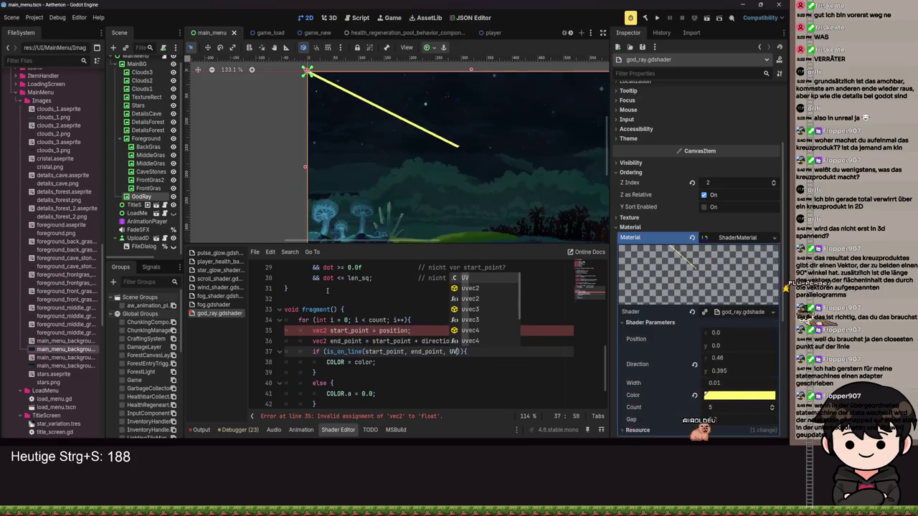
key("Escape")
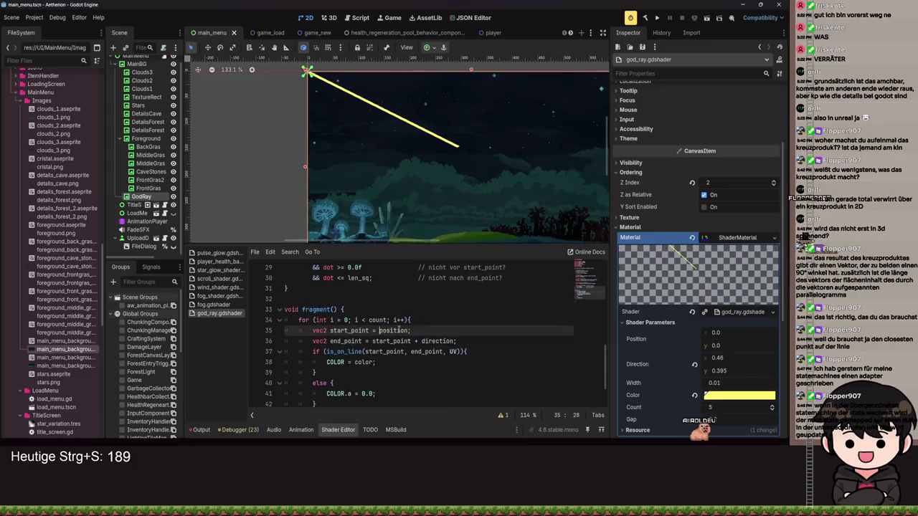
left_click(345, 319)
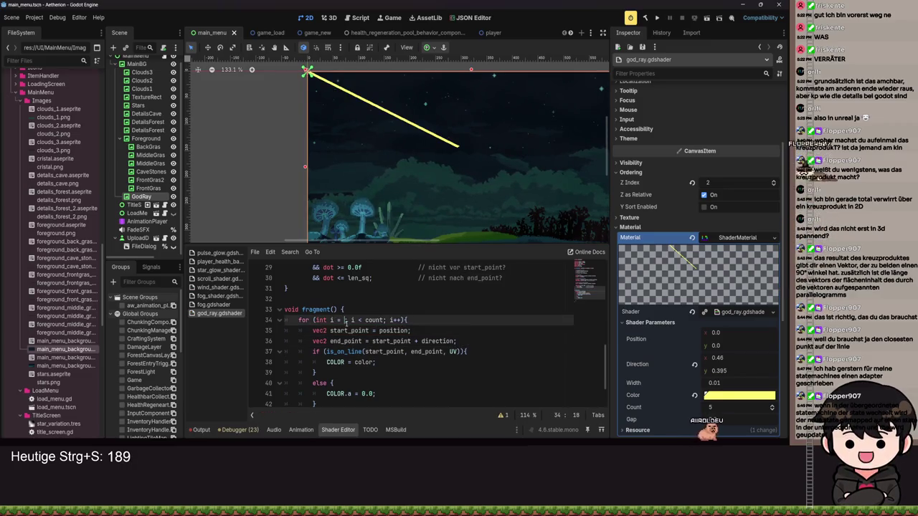
type("0")
key("ctrl+s")
left_click(383, 319)
double_click(383, 319)
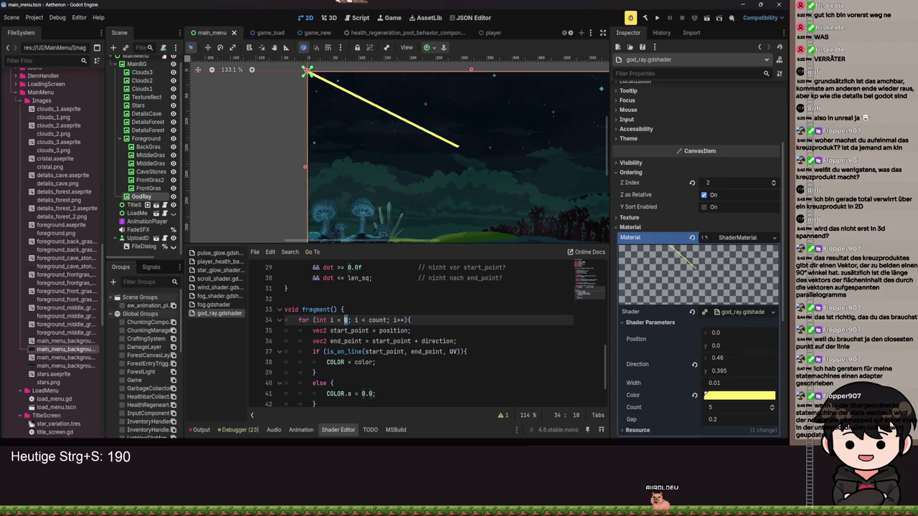
type("6")
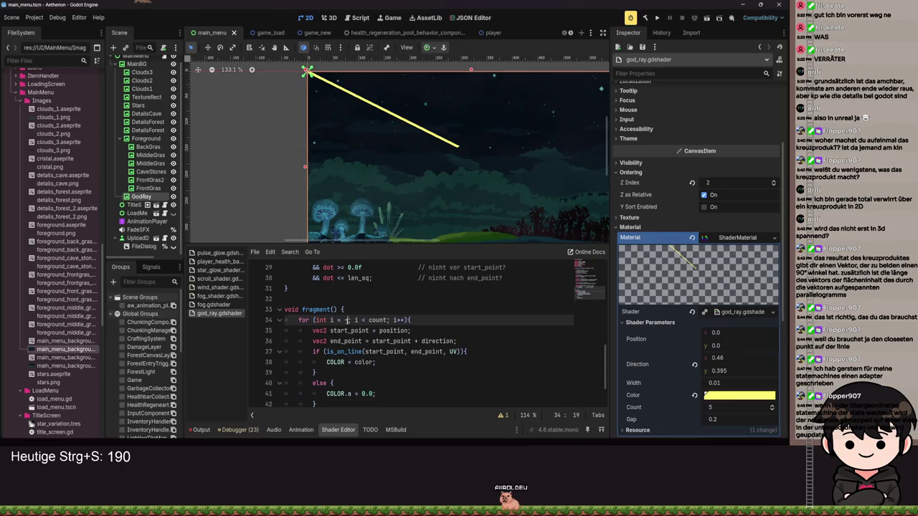
type("c")
type("ount / 2")
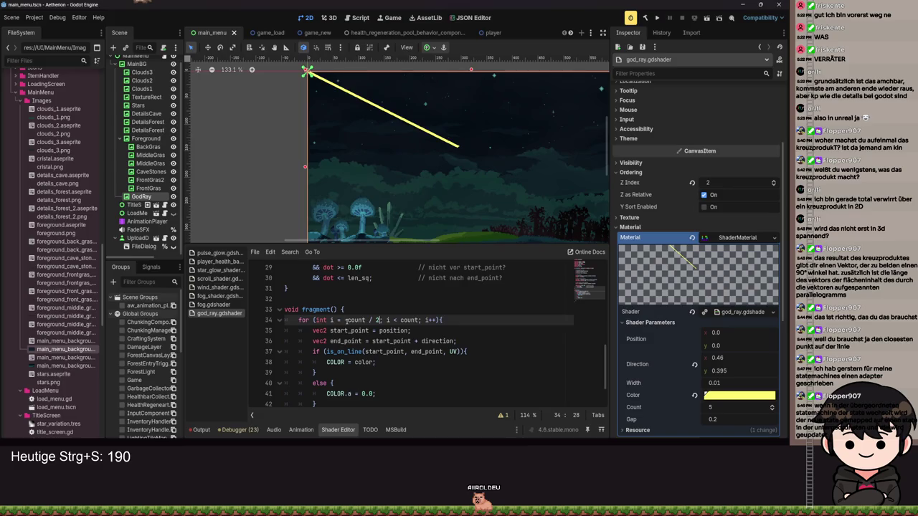
- Add + gap * float(count) to the start_point line and save
key("ctrl+s")
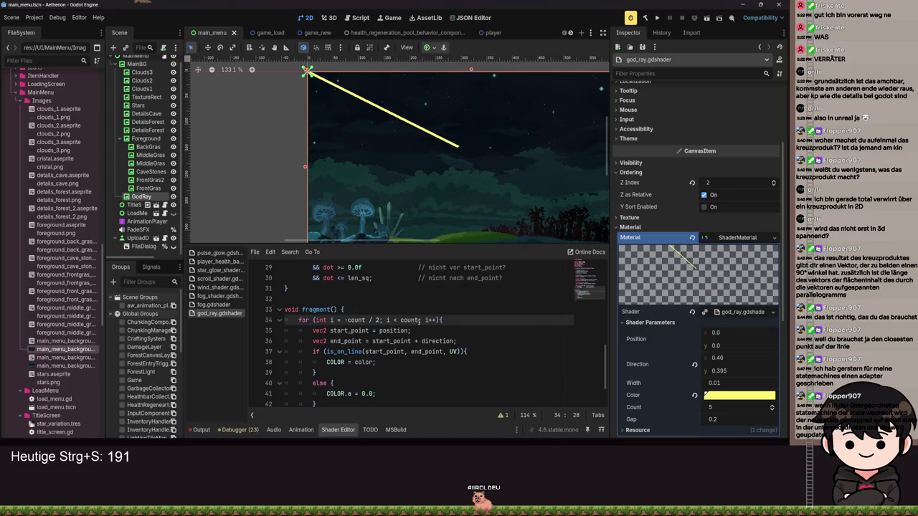
left_click(410, 331)
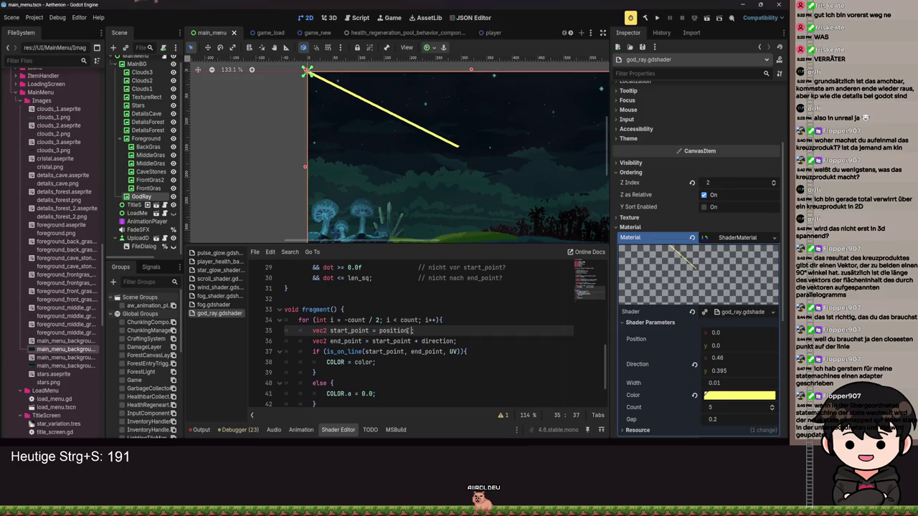
type("+ gap * count")
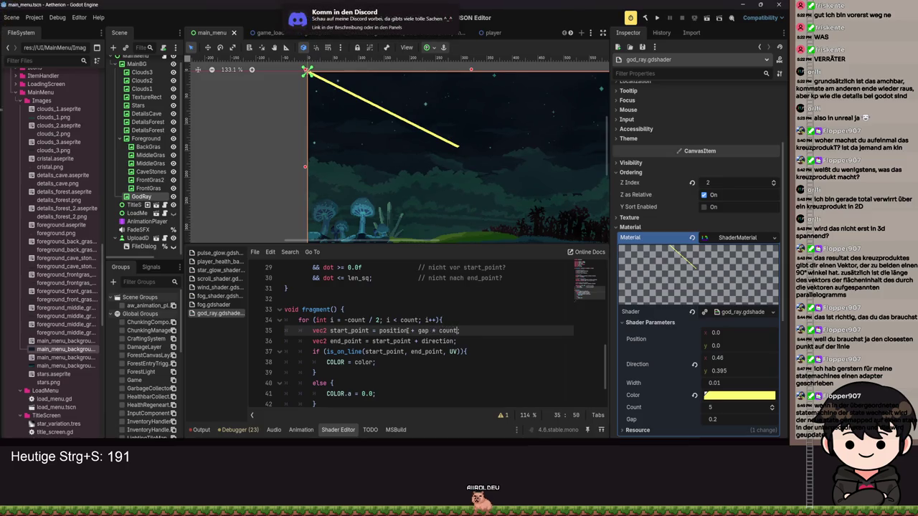
key("ctrl+s")
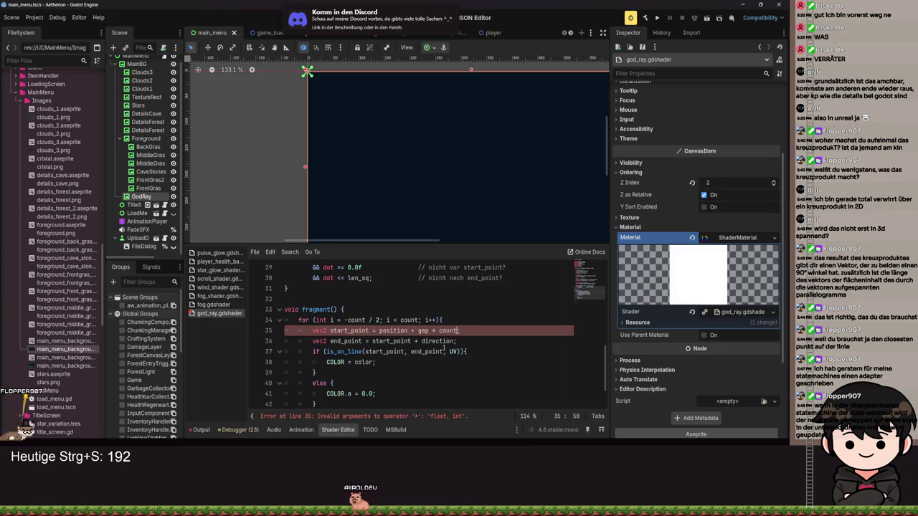
left_click(439, 331)
type("float(")
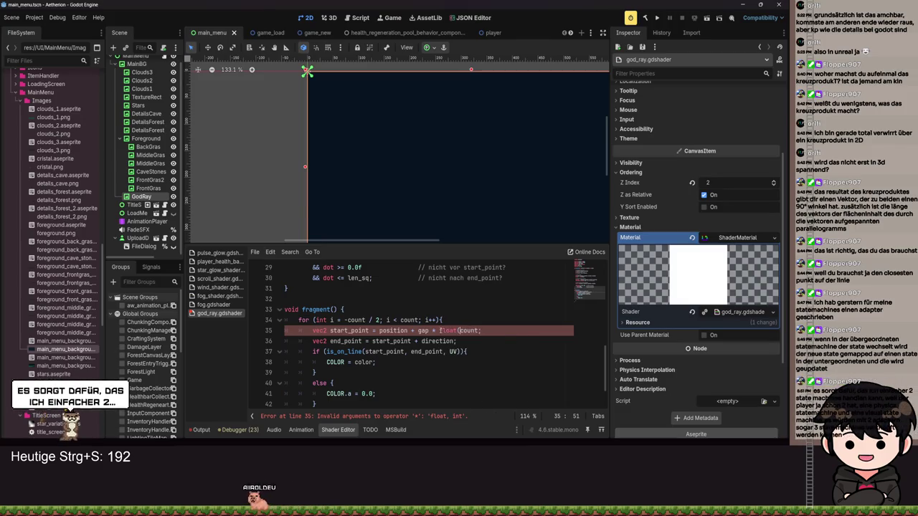
key("Right")
key("Right")
key("Right")
type(")")
key("ctrl+s")
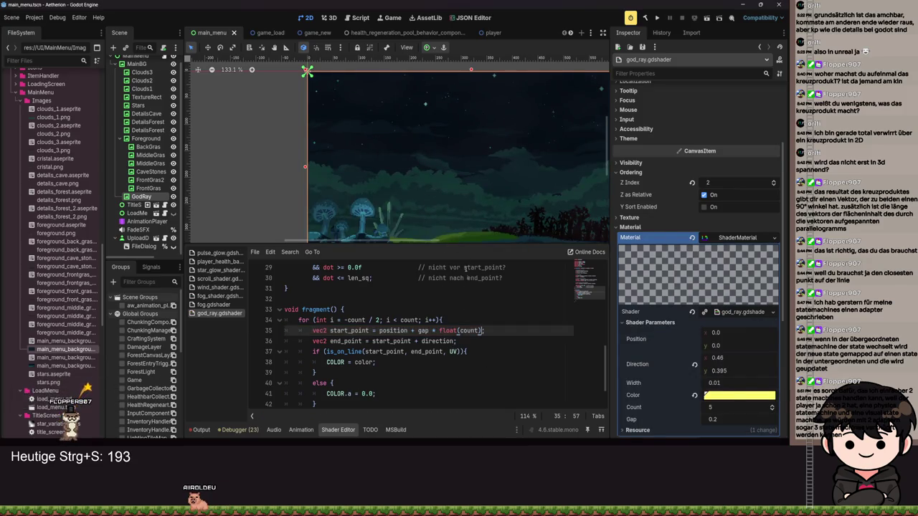
- Drag the Gap parameter down to 0.0 so the ray starts at the top-left corner
left_click_drag(720, 421, 710, 421)
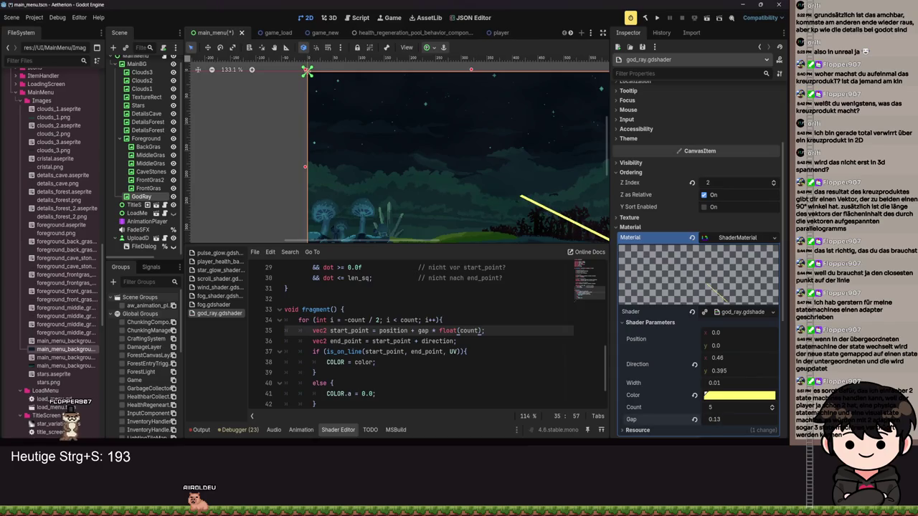
scroll(437, 165, "down", 4)
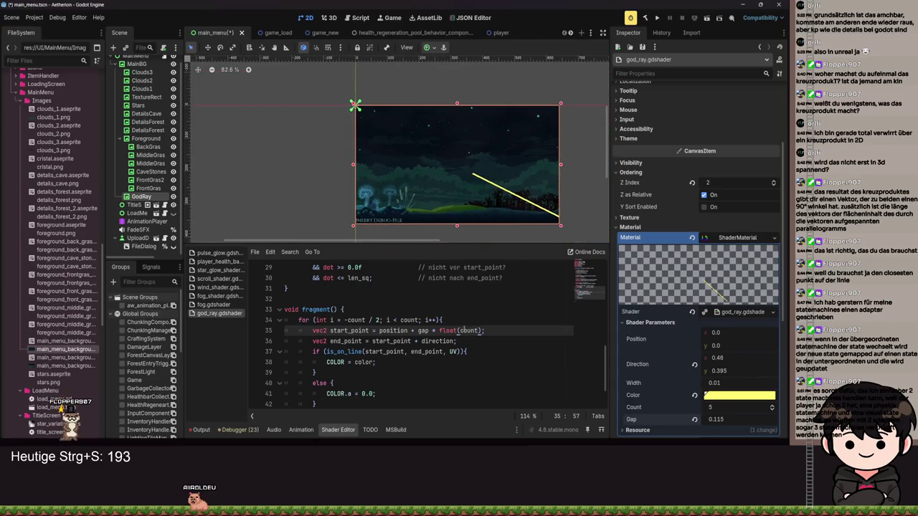
mouse_move(722, 421)
left_mouse_down()
mouse_move(708, 421)
mouse_move(726, 422)
left_mouse_up()
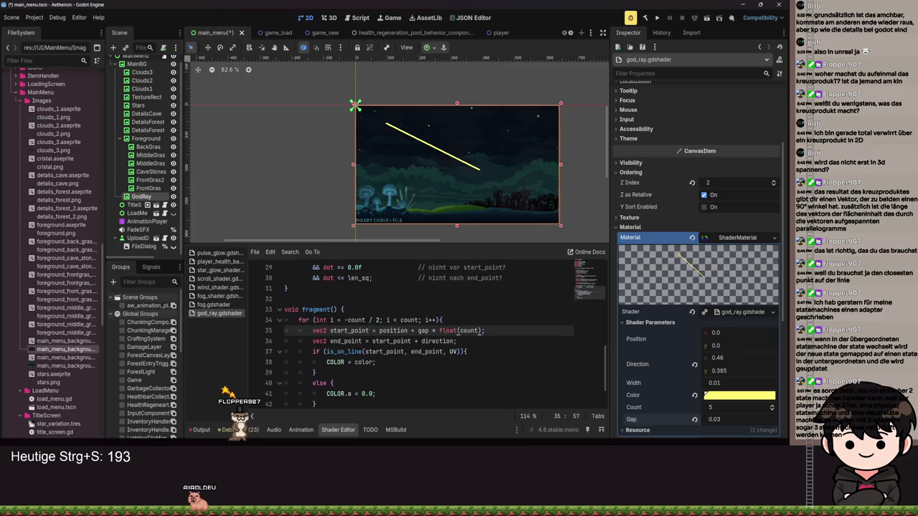
key("ctrl+s")
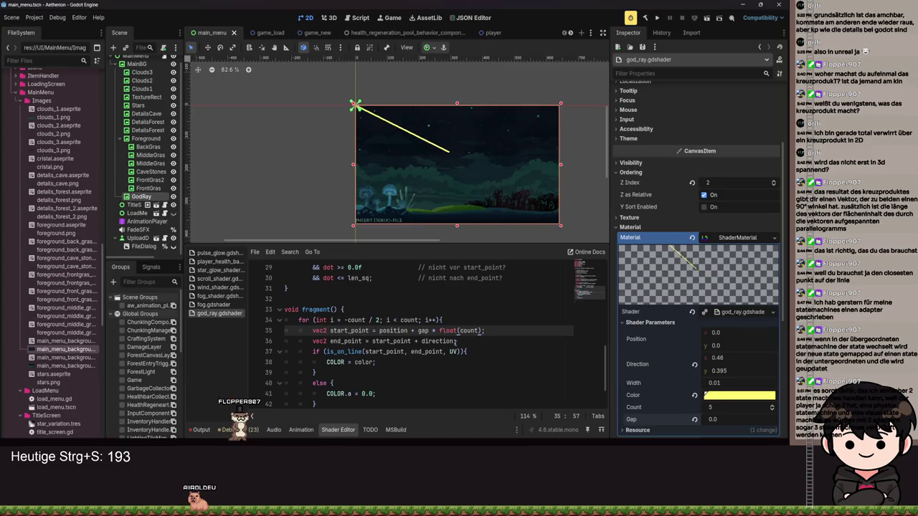
- Append gap * float(count) to the end_point line, nudge Gap, and save
left_click(456, 342)
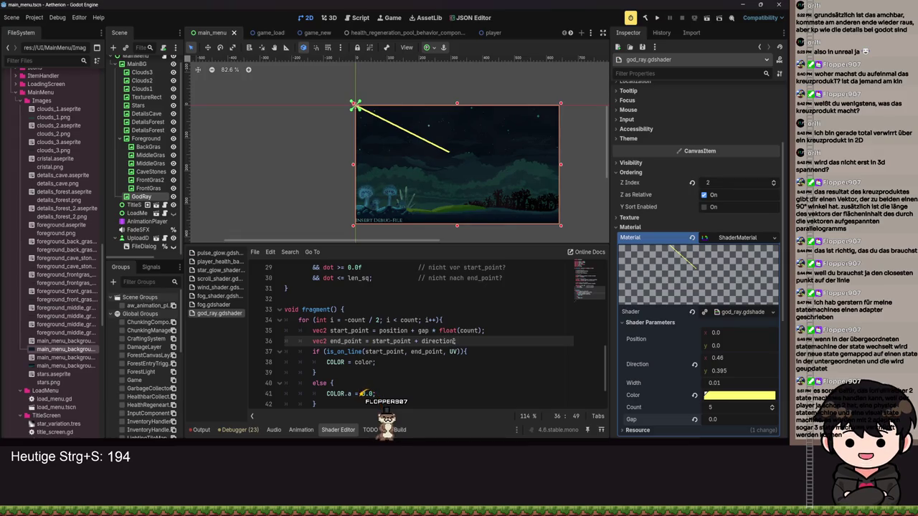
type(";")
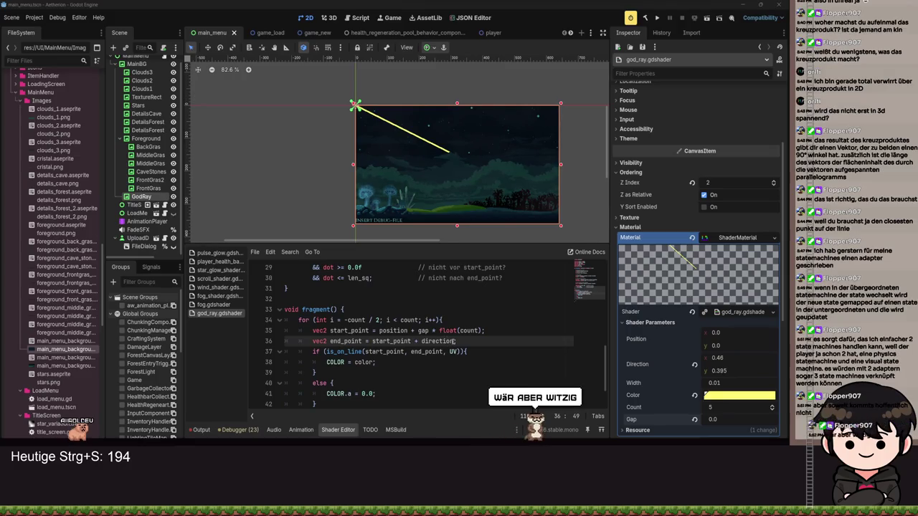
type(";")
type("gap * f")
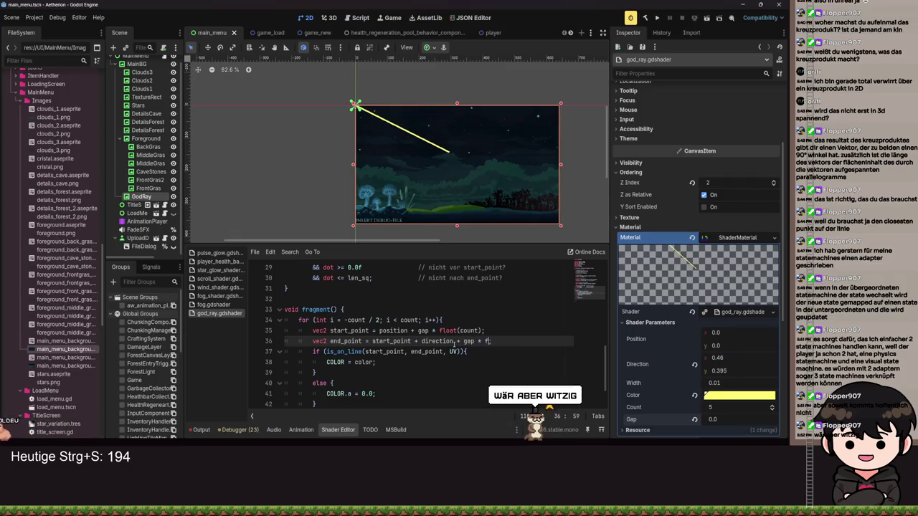
type("loat(count")
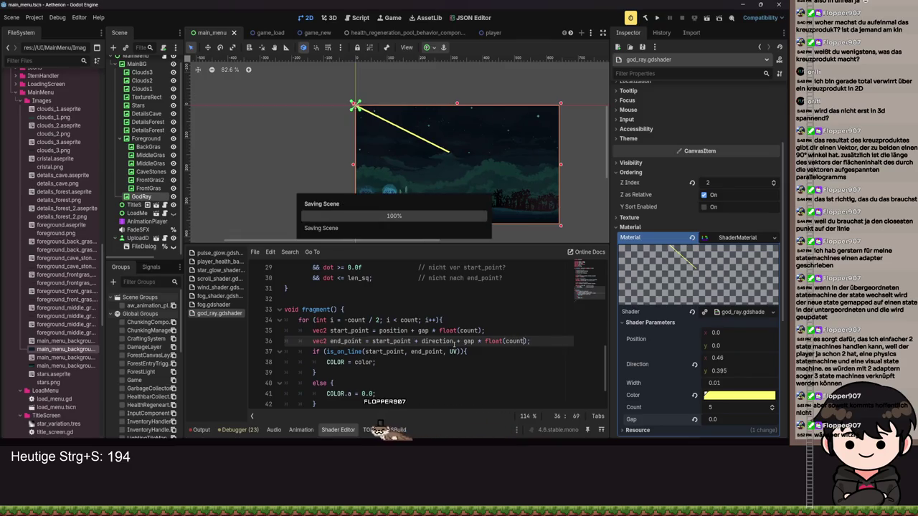
mouse_move(726, 425)
left_mouse_down()
mouse_move(745, 425)
mouse_move(730, 426)
left_mouse_up()
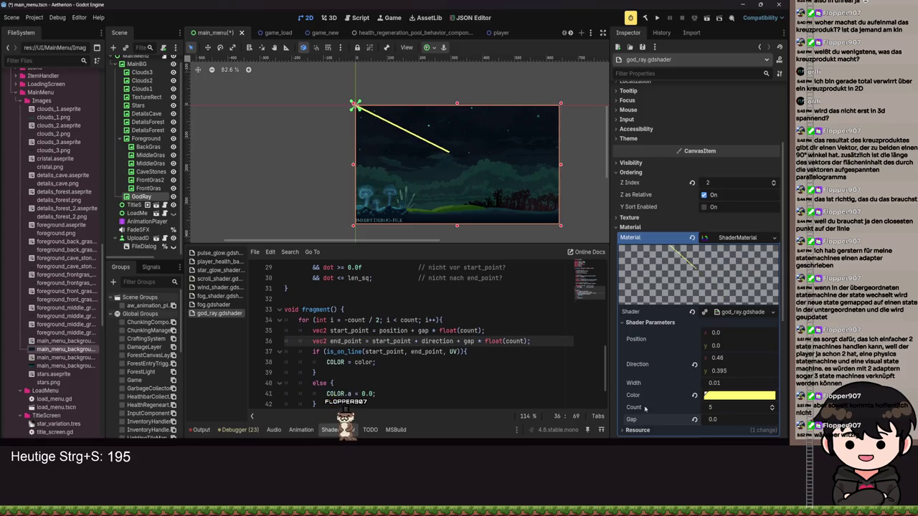
key("ctrl+s")
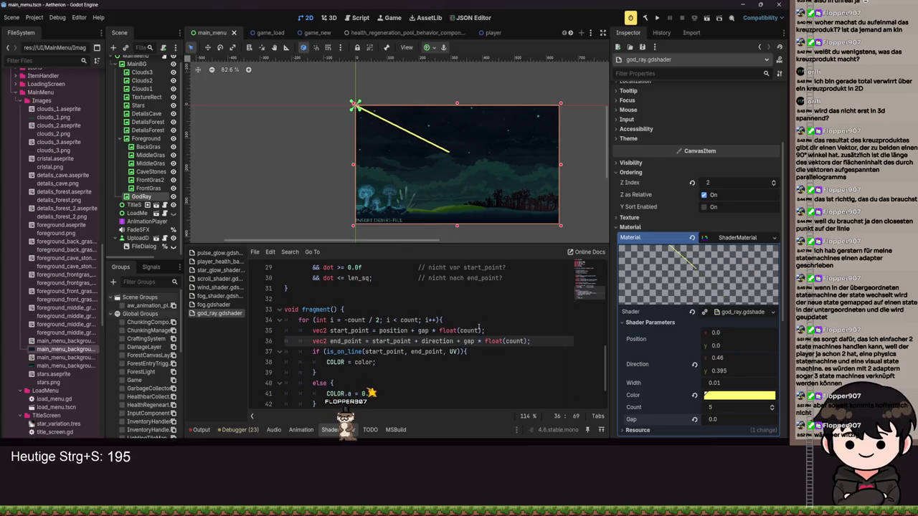
- Remove the gap offset from start_point, save, and drag Gap to a negative value
left_click_drag(484, 330, 413, 331)
key("BackSpace")
key("ctrl+s")
mouse_move(709, 419)
left_mouse_down()
mouse_move(724, 419)
mouse_move(700, 419)
left_mouse_up()
key("ctrl+s")
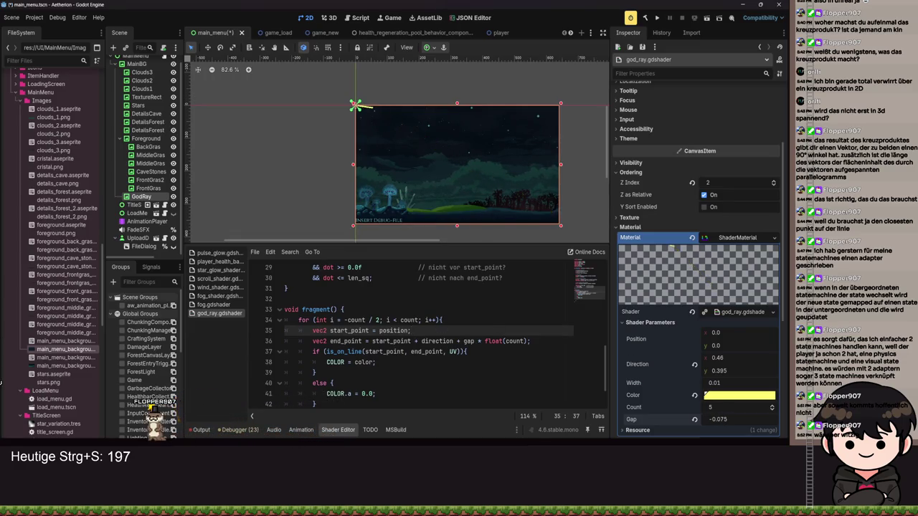
key("ctrl+s")
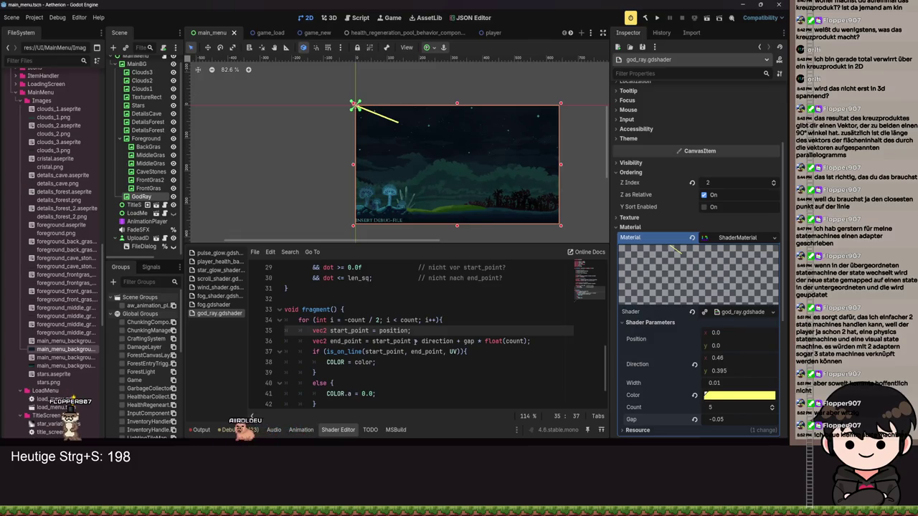
- Strip ' * gap * float(count)' from line 36 so end_point is start_point + direction
scroll(438, 189, "up", 5)
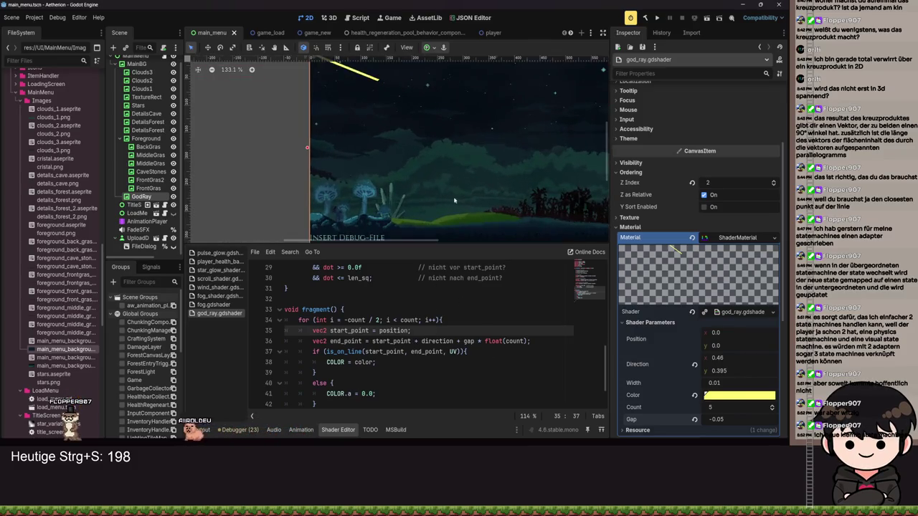
left_click(463, 342)
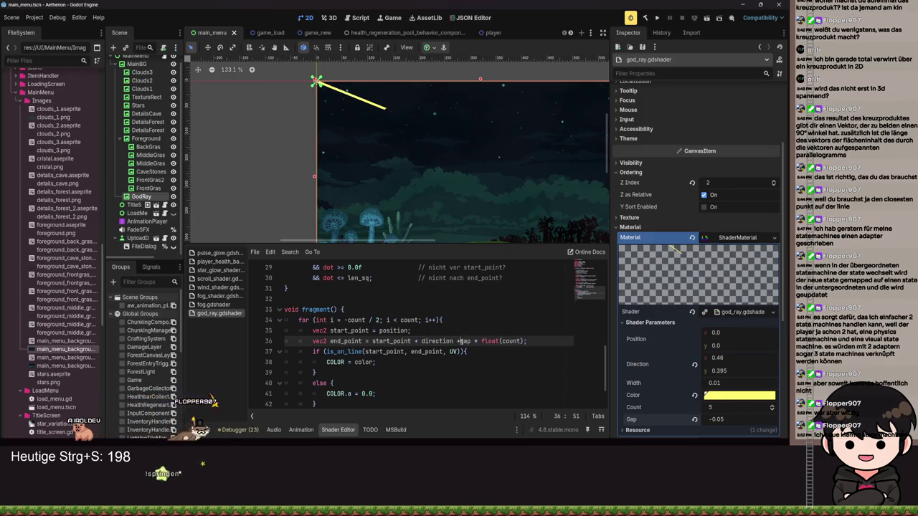
key("ctrl+s")
scroll(453, 184, "down", 7)
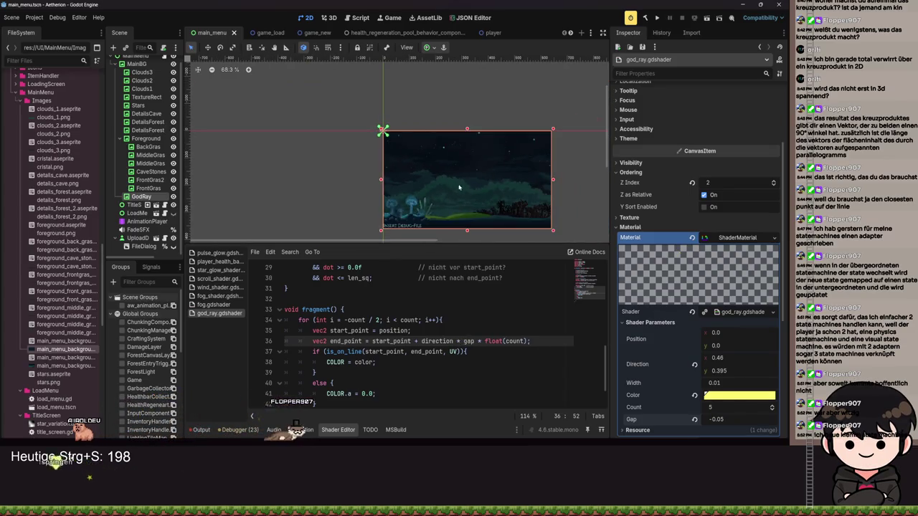
key("ctrl+z")
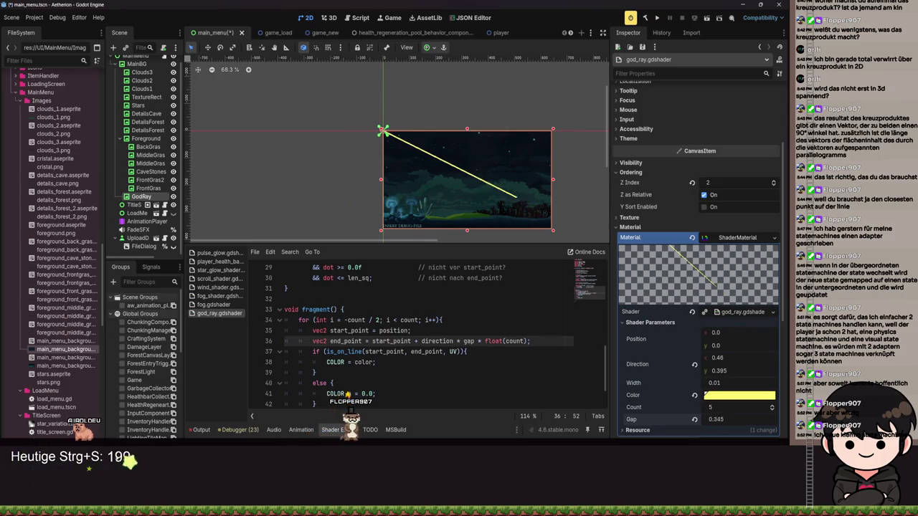
key("ctrl+s")
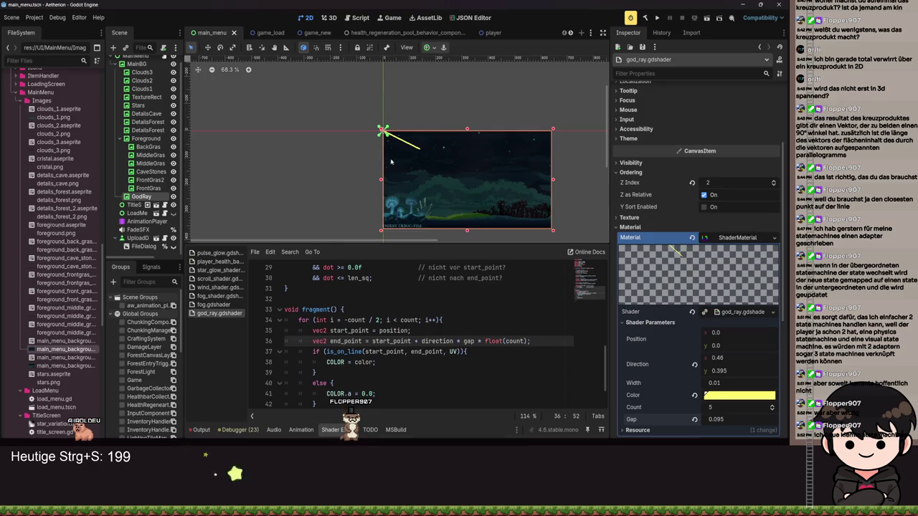
key("ctrl+s")
left_click_drag(454, 341, 526, 343)
key("BackSpace")
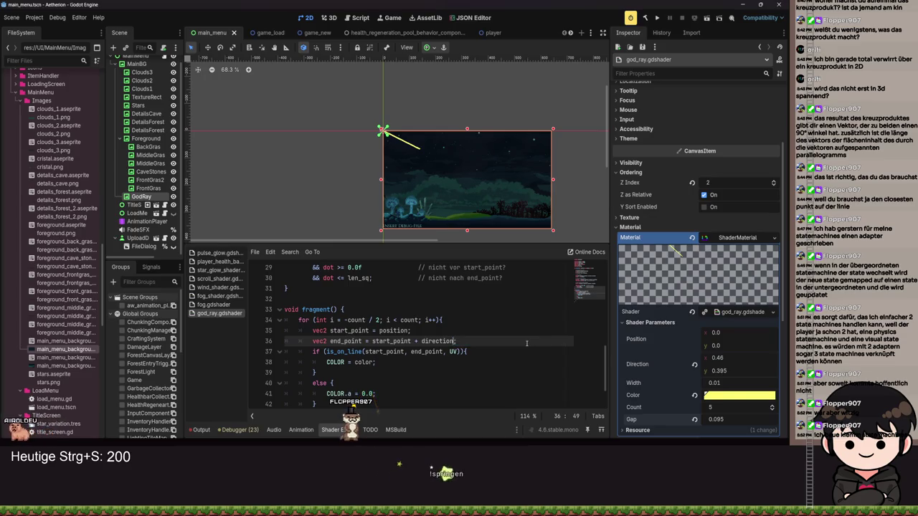
- Add 'end_point.x += gap * float(count);' after the end_point line and recompile
key("ctrl+s")
key("ctrl+s")
key("Return")
type("end_point.x =")
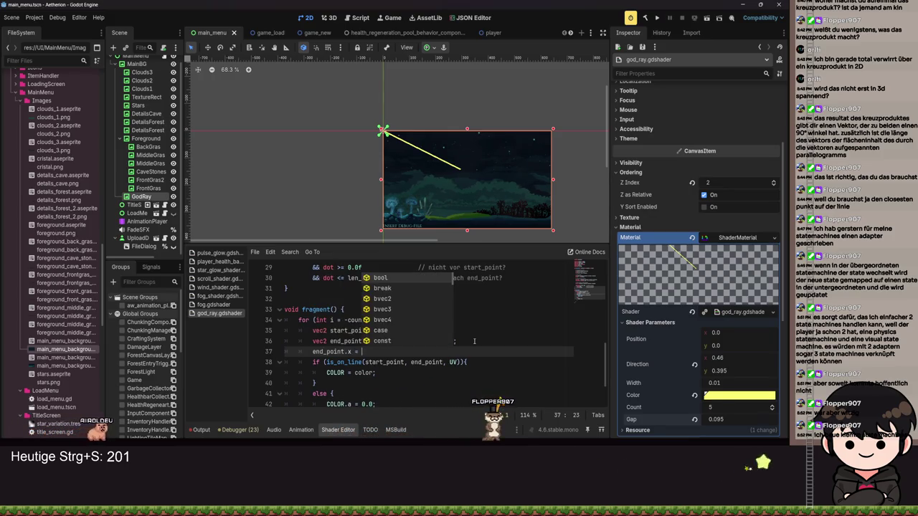
key("BackSpace")
key("BackSpace")
type("+= ")
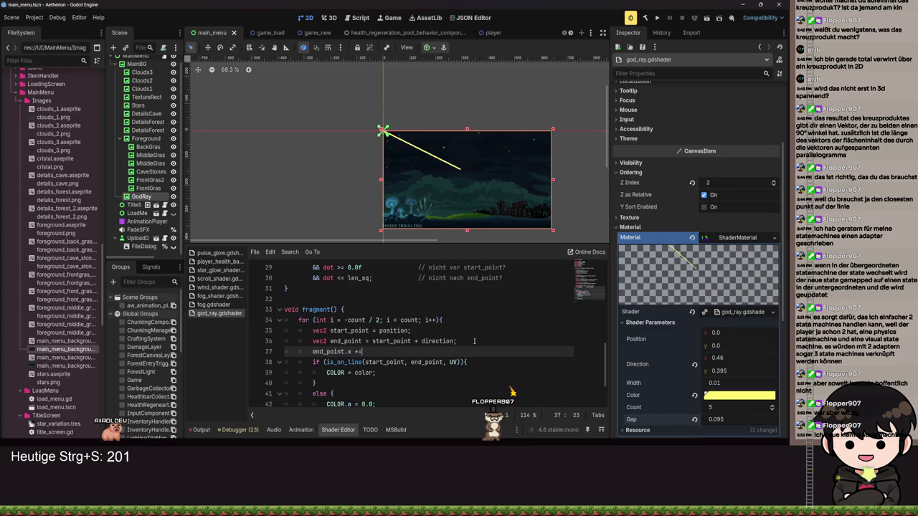
type("gap ")
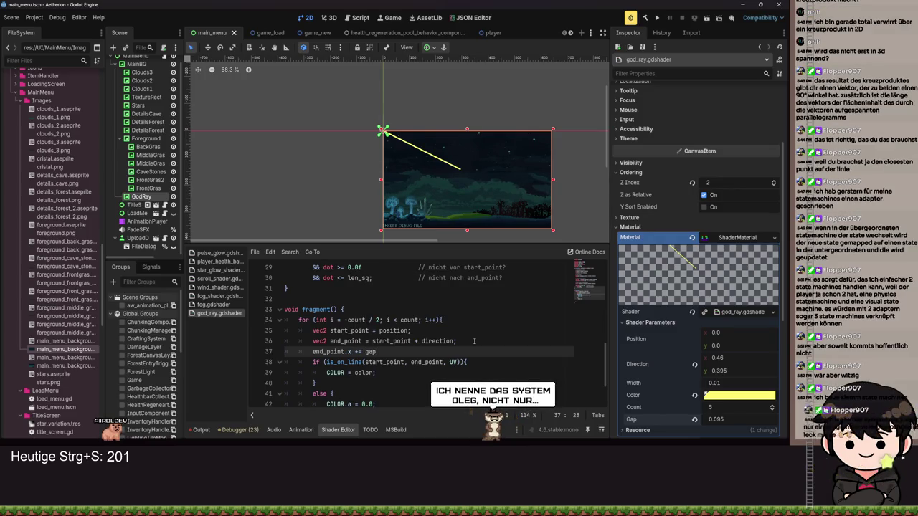
type("* fl")
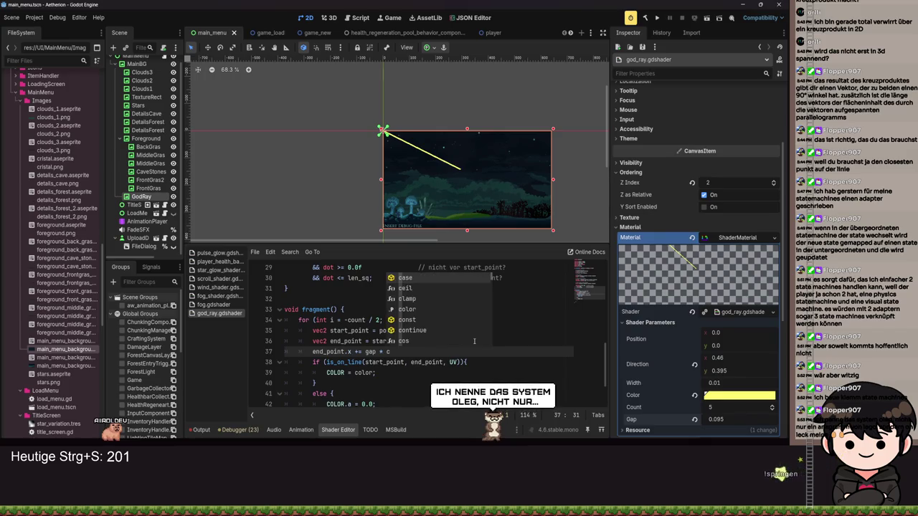
type("oat(count")
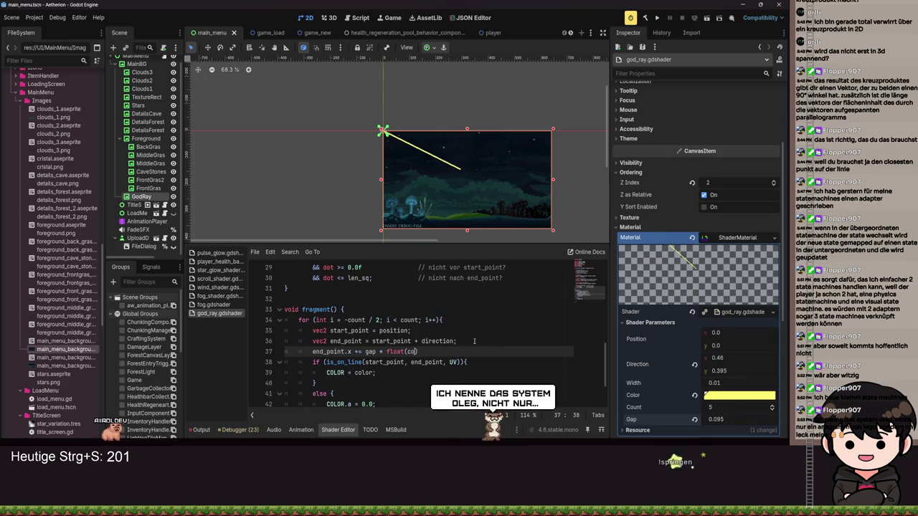
key("ctrl+s")
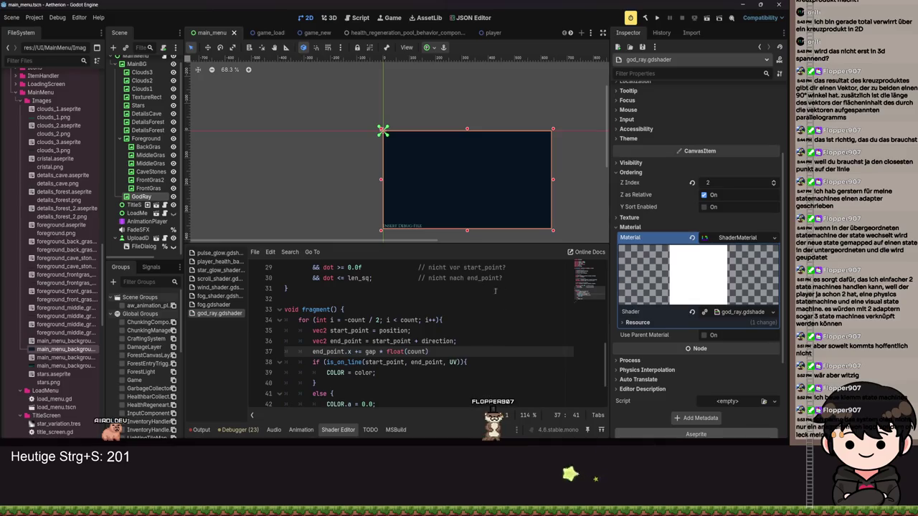
type(")")
key("ctrl+s")
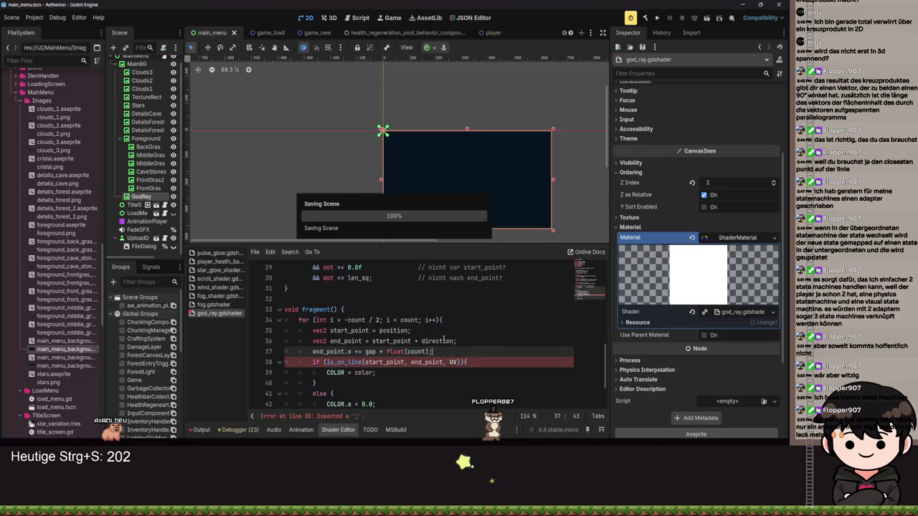
key("ctrl+s")
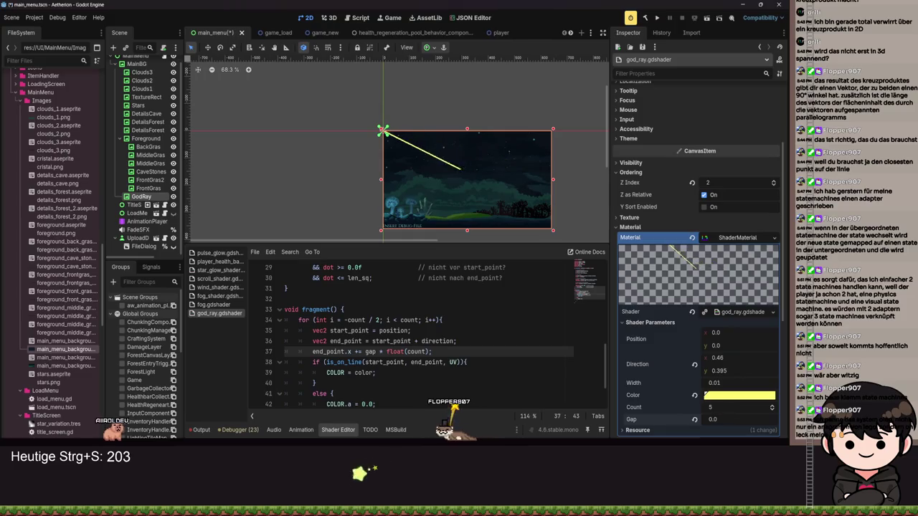
key("ctrl+s")
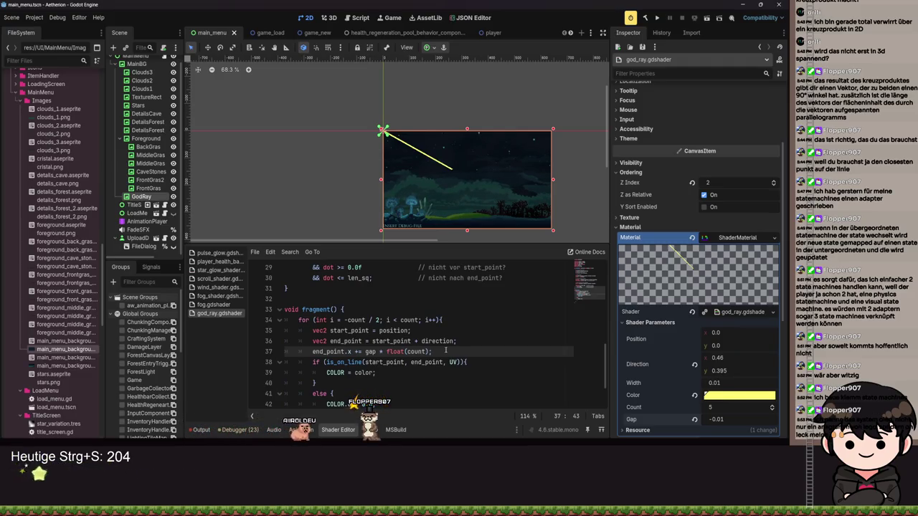
- Add 'end_point.y += gap * float(count);' below it and recompile
key("Return")
type("end")
key("Return")
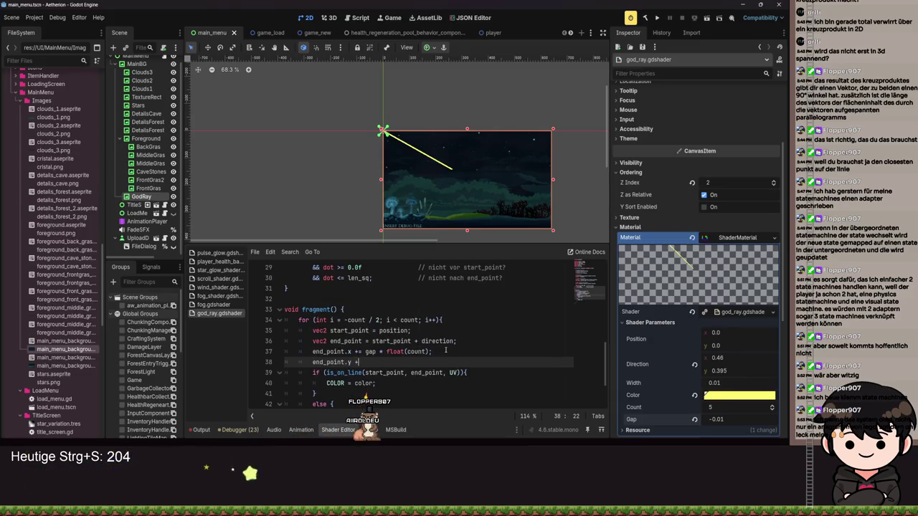
type("= gap ")
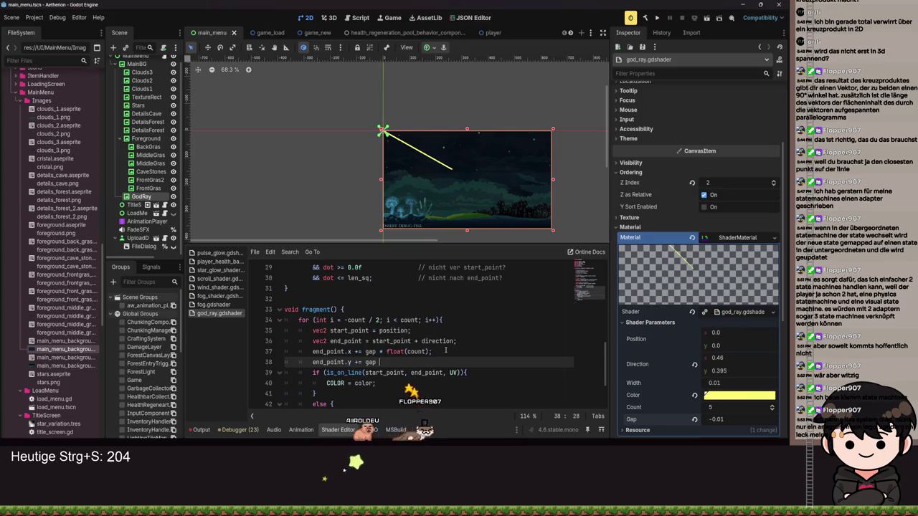
type("* floatco")
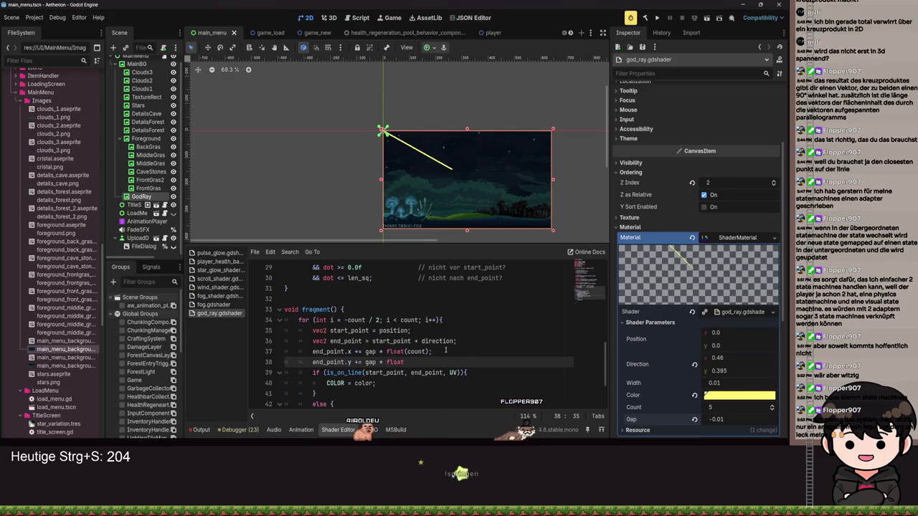
key("BackSpace")
key("BackSpace")
type("(count")
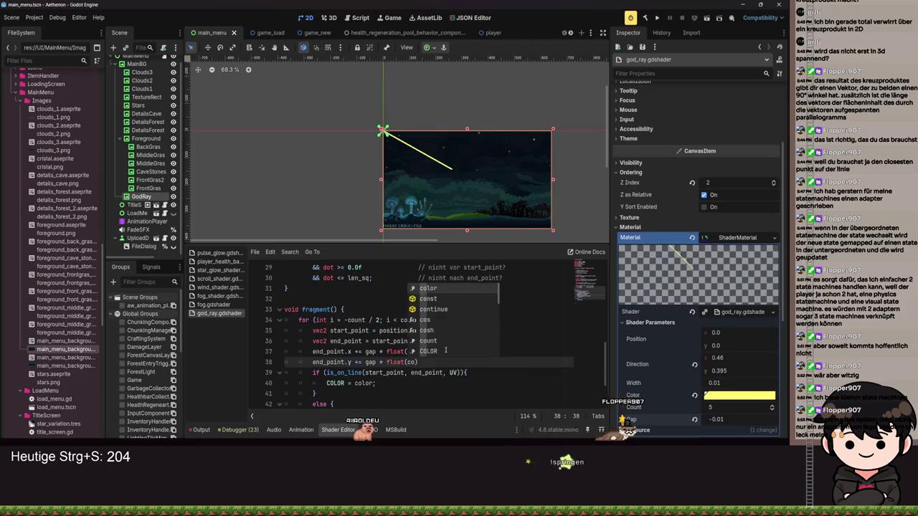
key("ctrl+s")
type(";")
key("ctrl+s")
- Lower Gap slightly and set Count to 50 in the shader parameters
mouse_move(708, 406)
left_mouse_down()
mouse_move(728, 416)
mouse_move(706, 416)
mouse_move(739, 419)
mouse_move(714, 407)
left_mouse_up()
left_click(739, 406)
type("50")
key("Return")
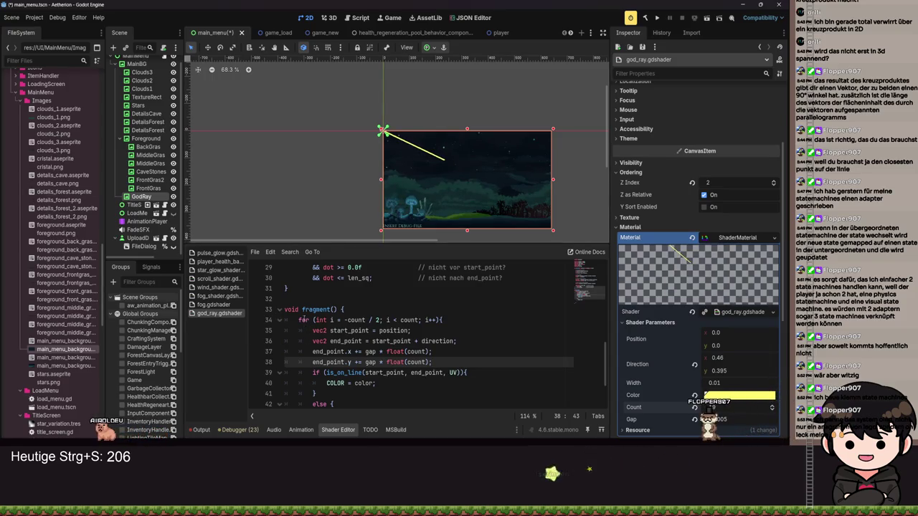
- Delete the else branch zeroing COLOR.a, save, and drag Count from 5 down to 4
scroll(303, 319, "down", 2)
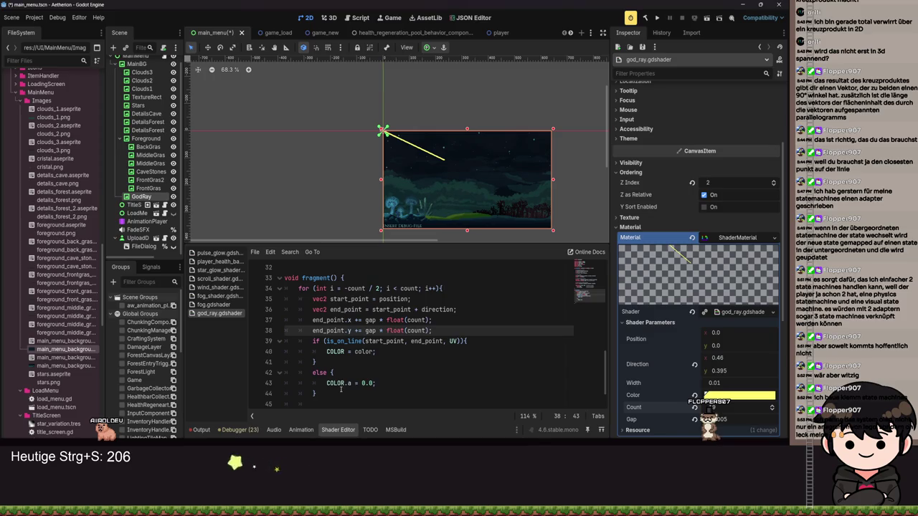
left_click_drag(317, 393, 317, 362)
key("BackSpace")
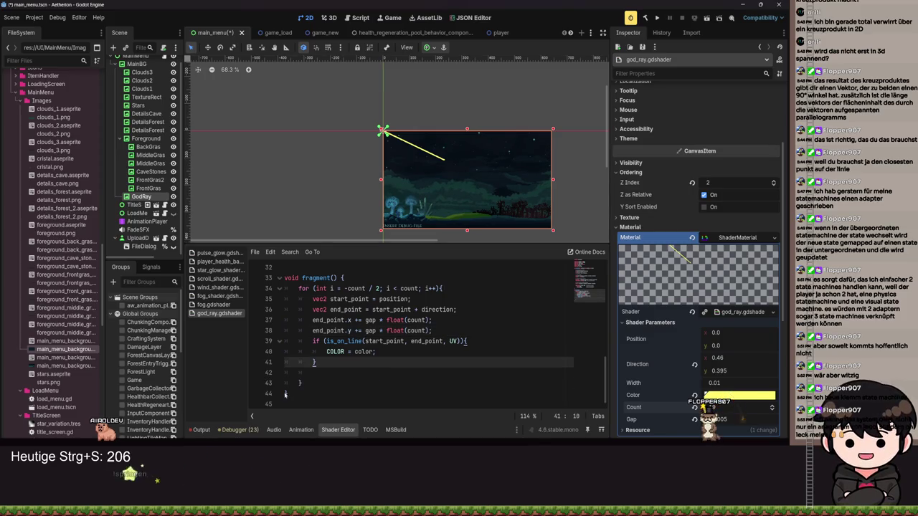
key("ctrl+s")
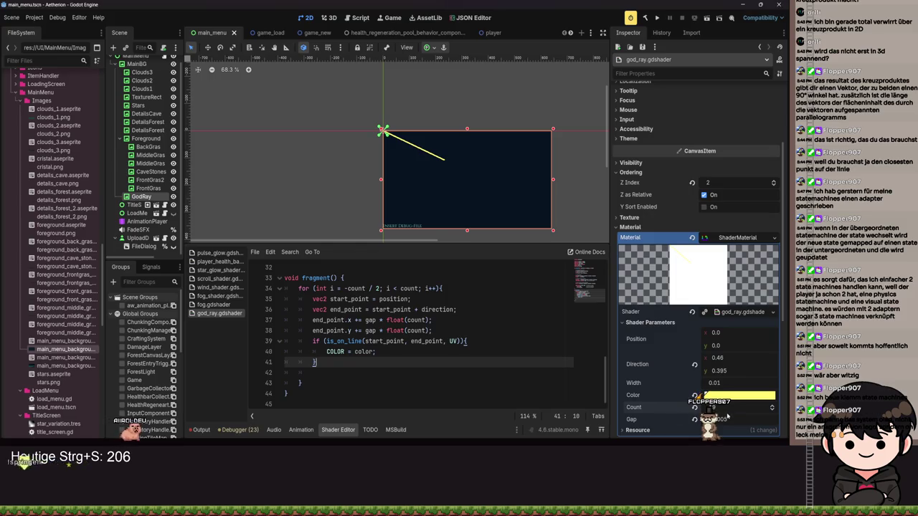
left_click_drag(727, 416, 720, 414)
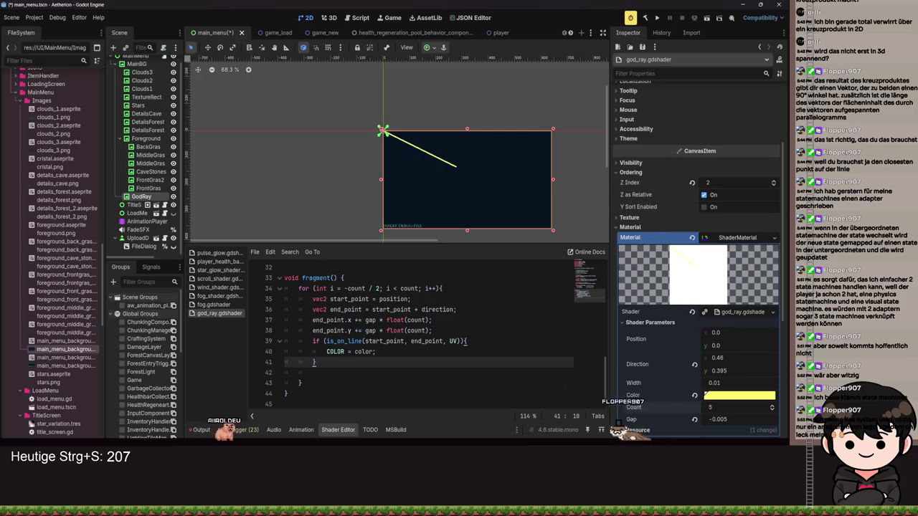
left_click_drag(721, 414, 717, 411)
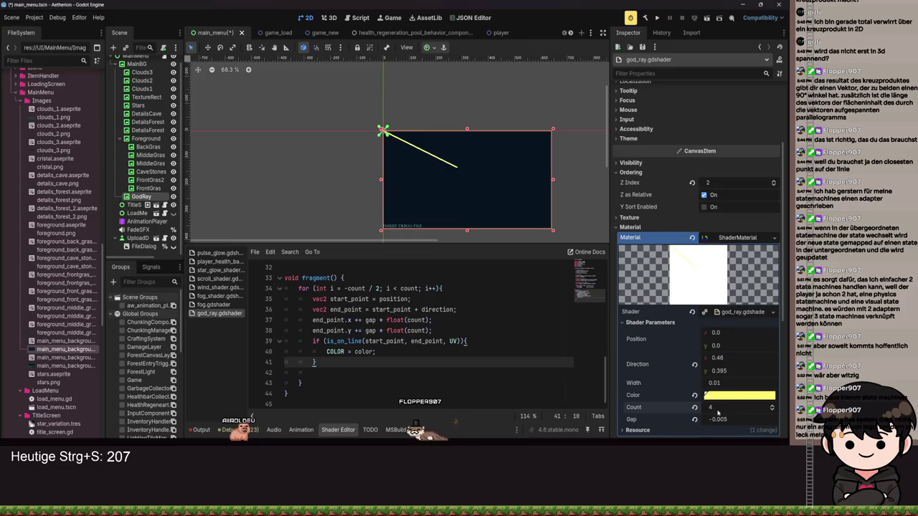